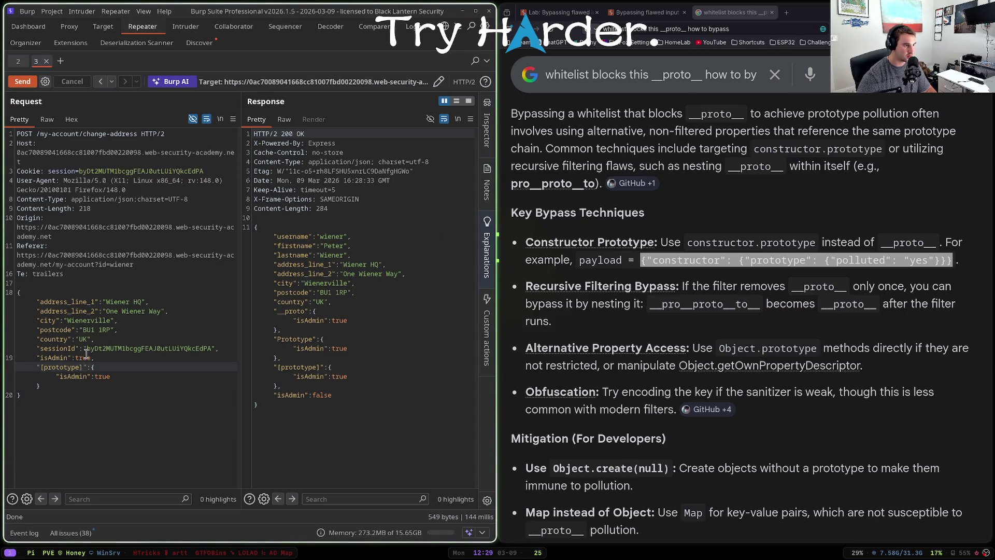
- Append 'json' to the __proto__ whitelist-bypass Google query and rerun the search
{"action": "scroll", "coordinate": [764, 76], "scroll_direction": "down", "scroll_amount": 2}
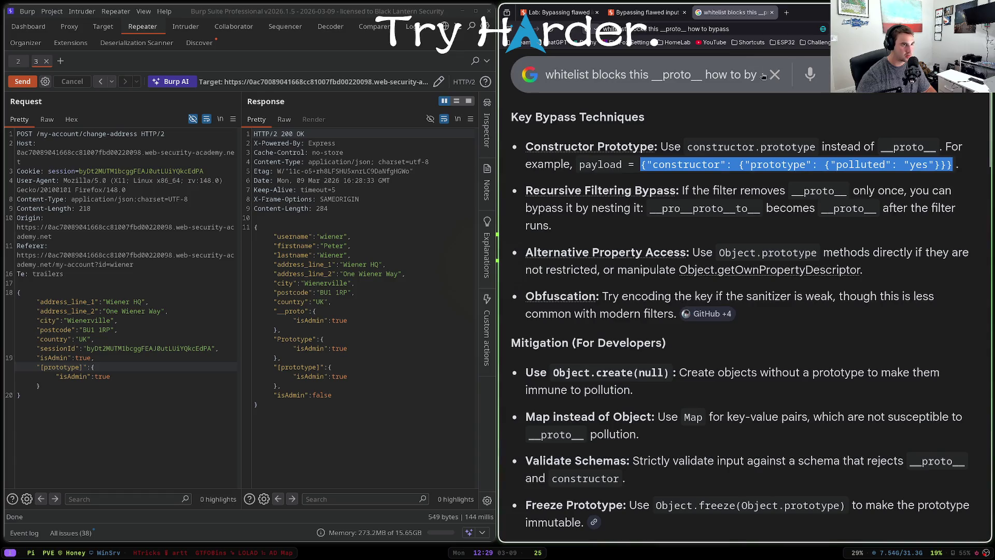
{"action": "left_click", "coordinate": [725, 74]}
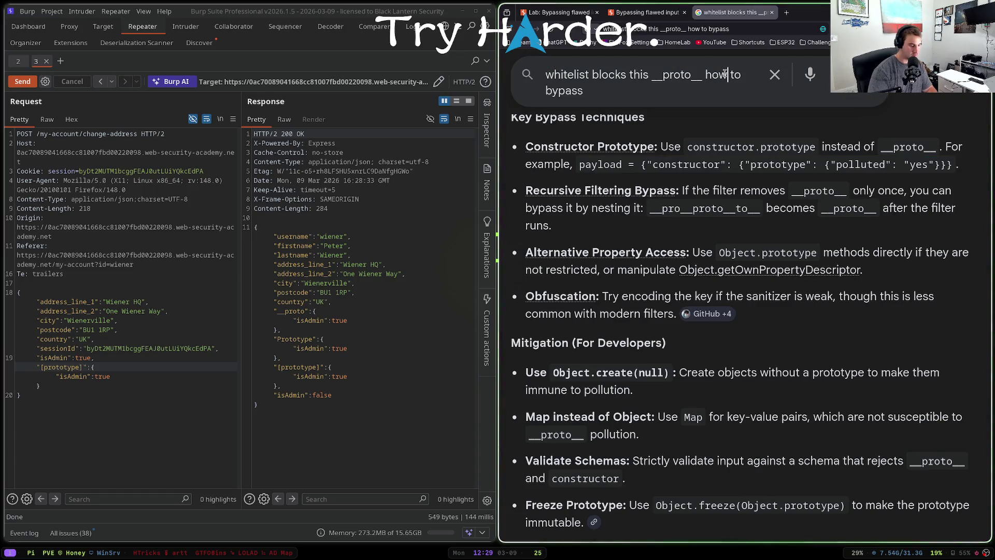
{"action": "type", "text": "json"}
{"action": "key", "text": "Return"}
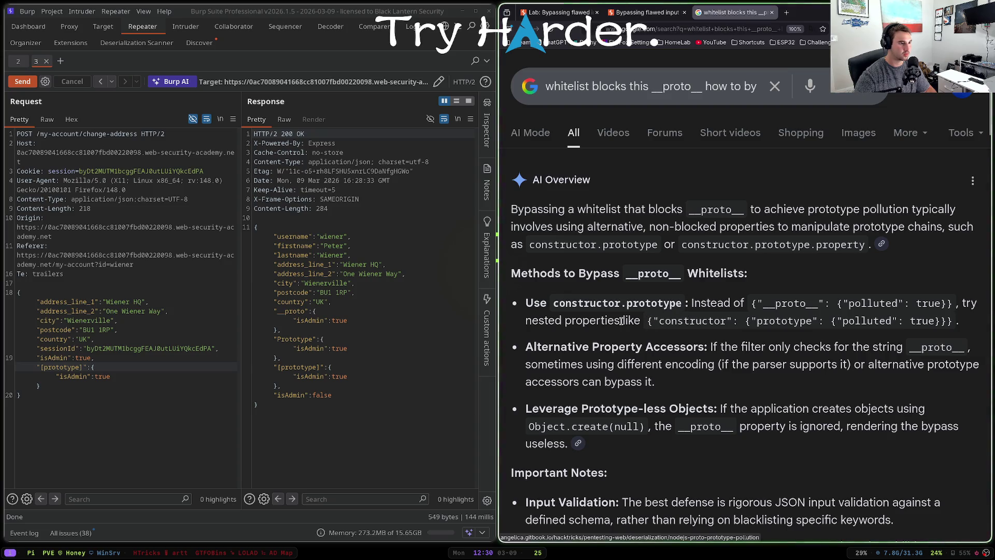
- Rename the [prototype] key in the request body to constructor
{"action": "left_click_drag", "start_coordinate": [83, 367], "coordinate": [41, 367]}
{"action": "type", "text": "cons"}
{"action": "type", "text": "tructor"}
{"action": "key", "text": "End"}
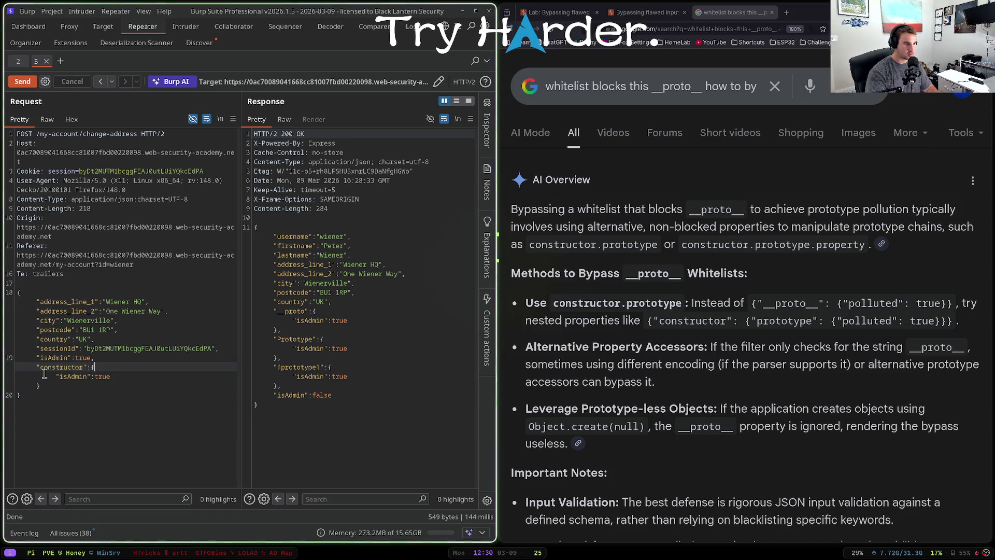
{"action": "key", "text": "Down"}
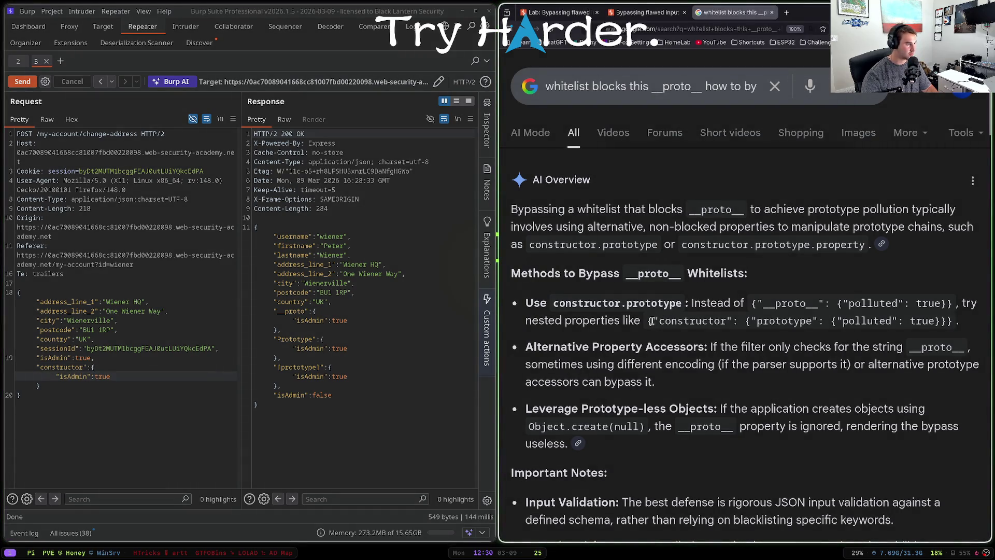
- Replace the body block with the copied constructor.prototype payload, remove the stray quote, and send
{"action": "left_click_drag", "start_coordinate": [651, 320], "coordinate": [943, 321]}
{"action": "left_click_drag", "start_coordinate": [41, 366], "coordinate": [123, 380]}
{"action": "type", "text": "\"constructor\": {\"prototype\": {\"polluted\": true}}"}
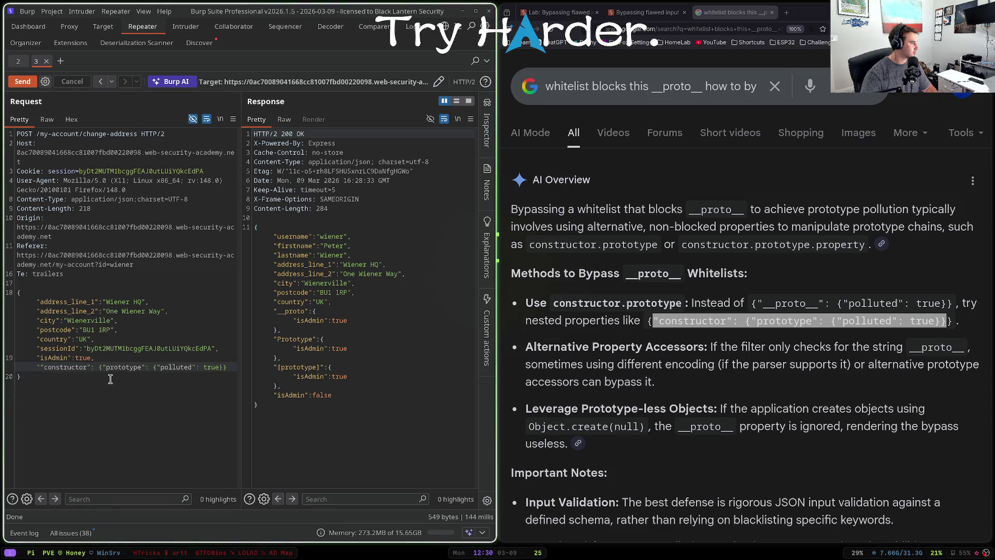
{"action": "key", "text": "BackSpace"}
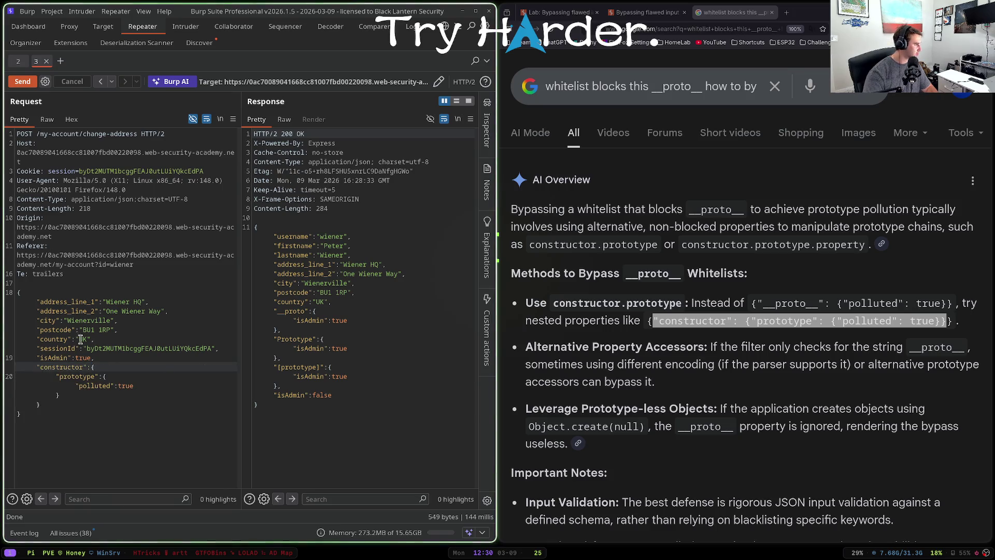
{"action": "key", "text": "ctrl+space"}
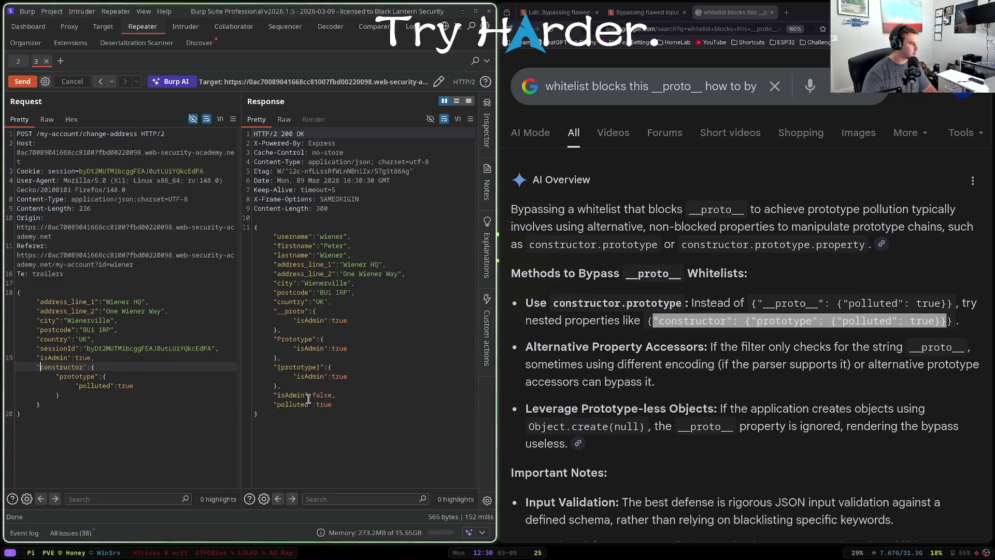
- Change the 'polluted' key to isAdmin, resend the request, and go to the lab tab
{"action": "double_click", "coordinate": [103, 384]}
{"action": "type", "text": "isAdmin"}
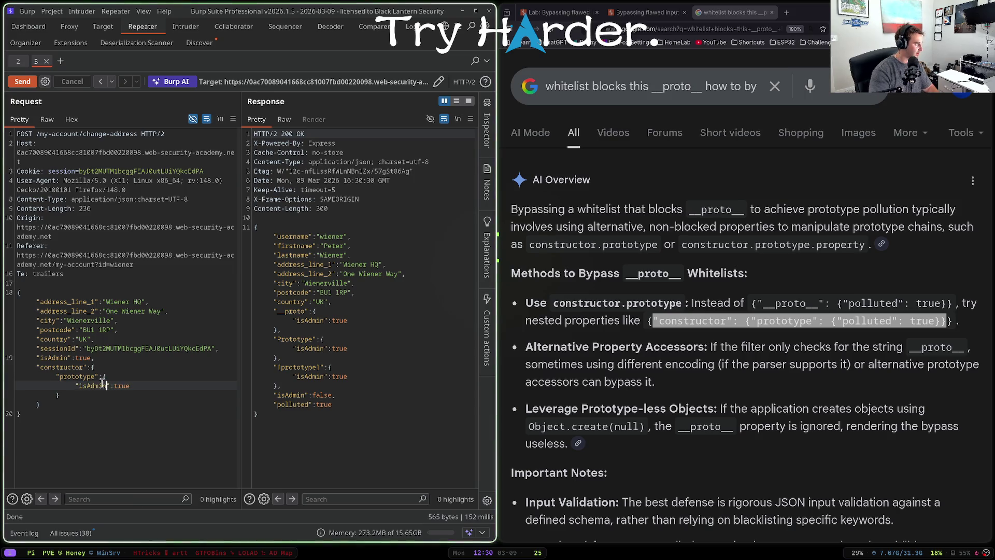
{"action": "key", "text": "ctrl+space"}
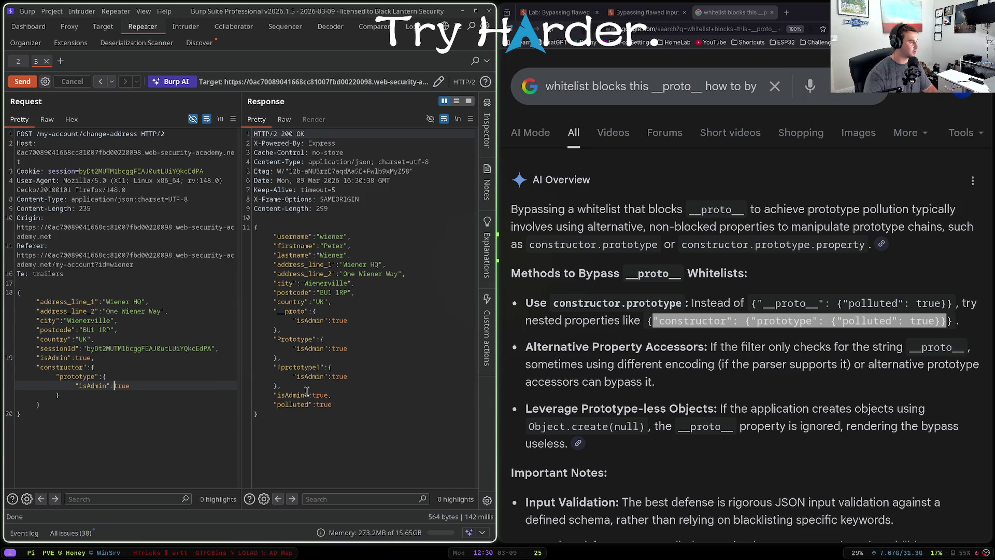
{"action": "left_click", "coordinate": [645, 12]}
- Reload the lab, open the Admin panel, and delete the user carlos
{"action": "left_click", "coordinate": [555, 31]}
{"action": "left_click", "coordinate": [879, 120]}
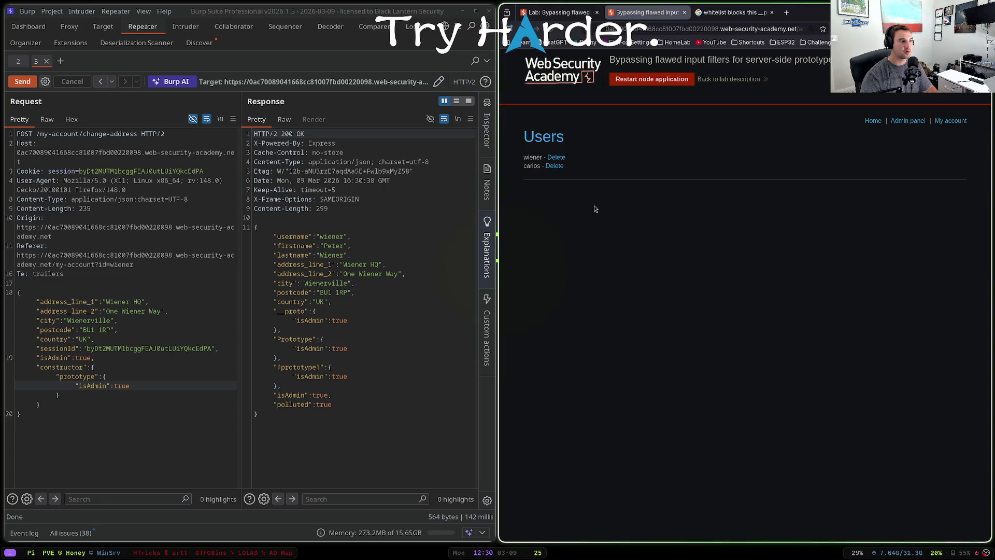
{"action": "left_click", "coordinate": [554, 166]}
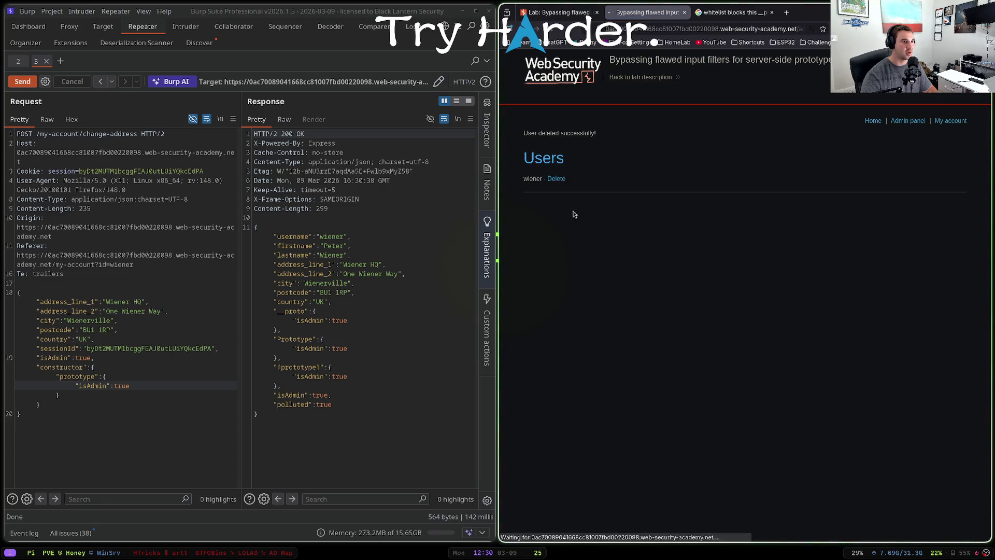
- Review the Burp request and select the whole constructor payload block
{"action": "key", "text": "super+shift+2"}
{"action": "left_click", "coordinate": [104, 303]}
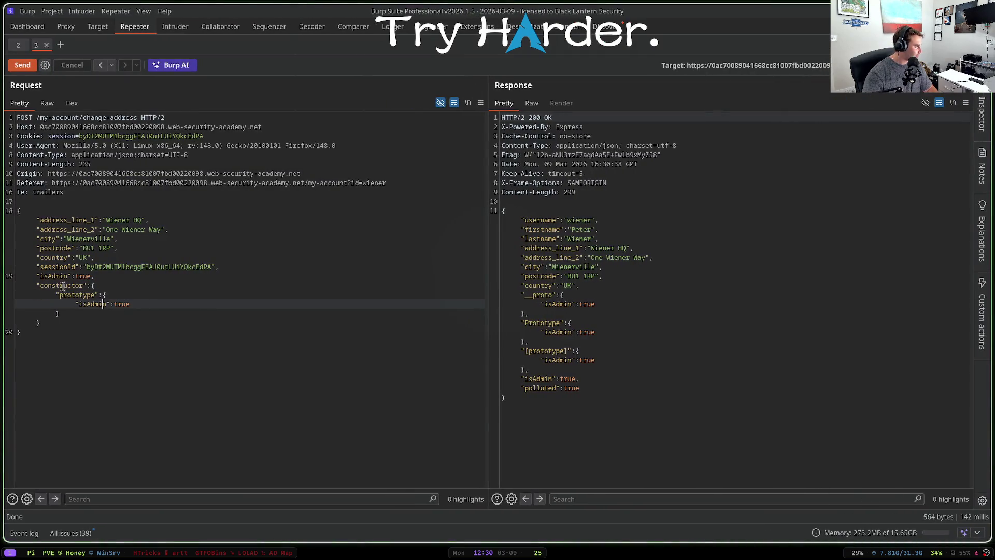
{"action": "left_click", "coordinate": [92, 298]}
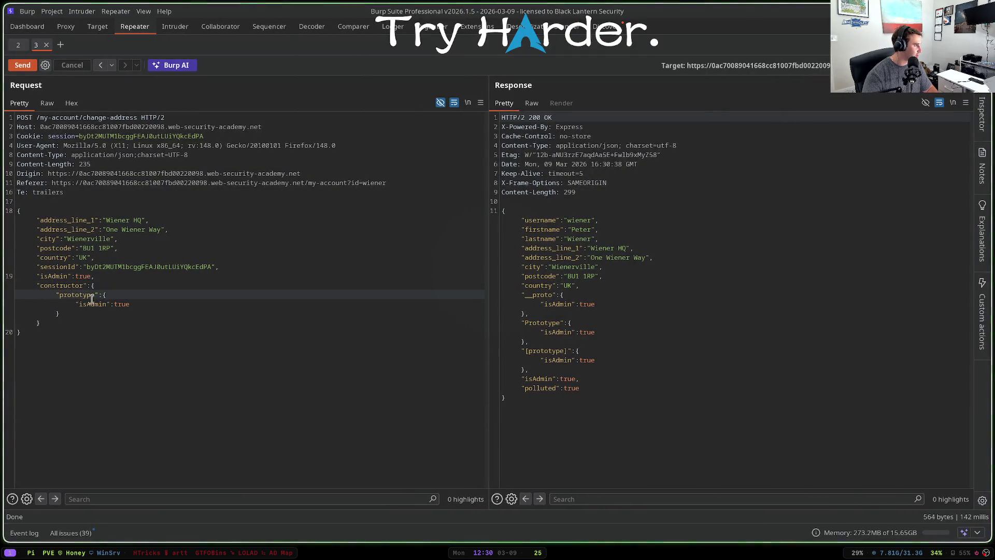
{"action": "key", "text": "super+shift+1"}
{"action": "left_click", "coordinate": [41, 368]}
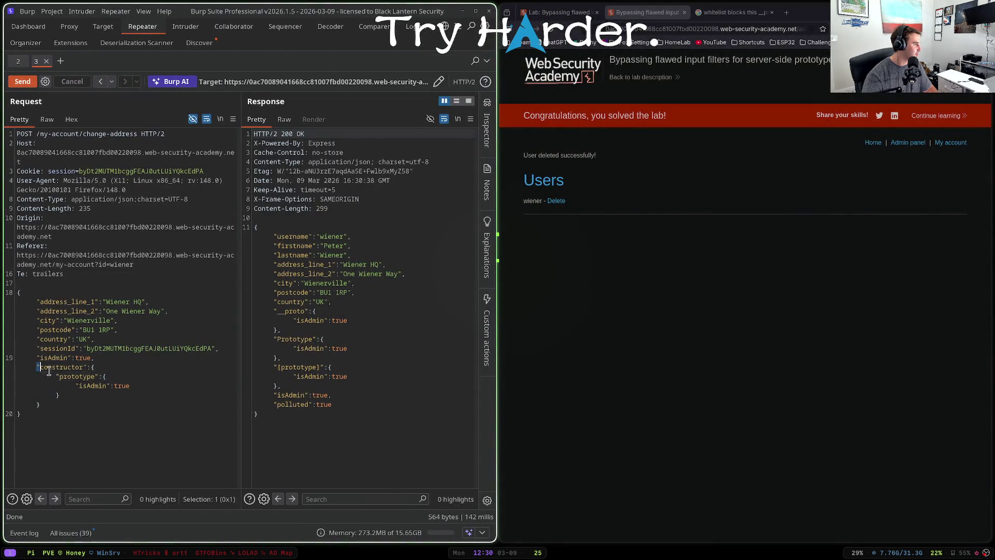
{"action": "left_click_drag", "start_coordinate": [41, 368], "coordinate": [122, 404]}
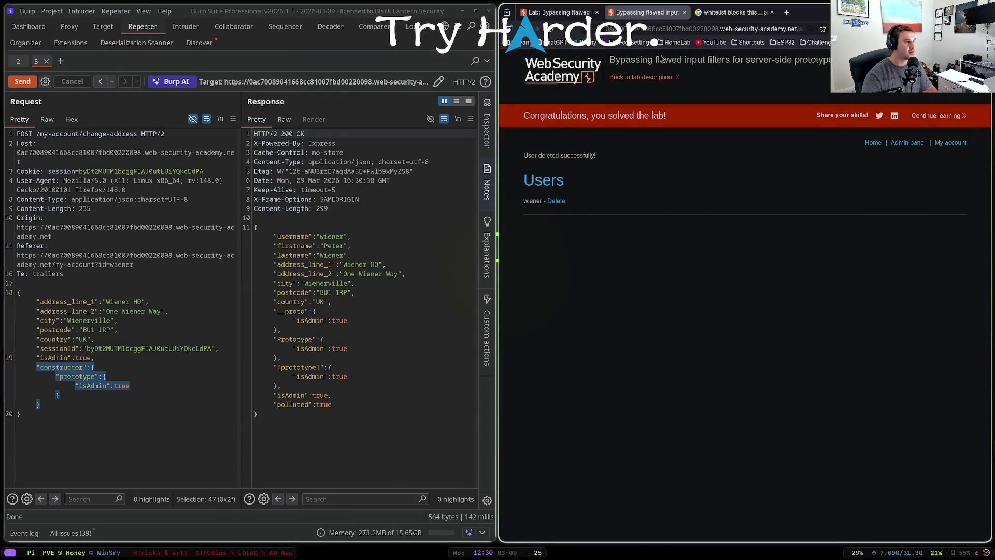
- Return to the Google tab and begin typing 'chat' in the address bar
{"action": "left_click", "coordinate": [730, 12]}
{"action": "key", "text": "ctrl+l"}
{"action": "type", "text": "chat"}
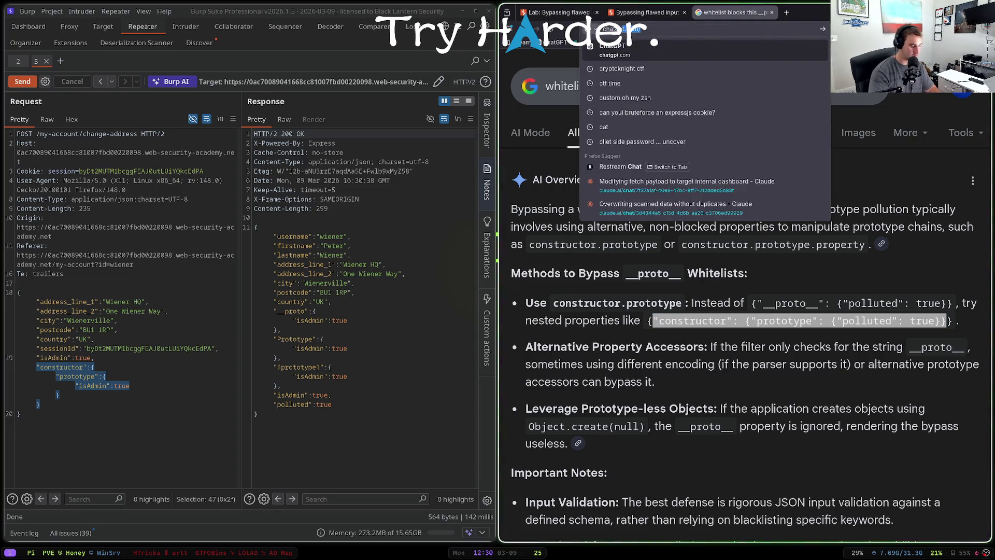
{"action": "key", "text": "Return"}
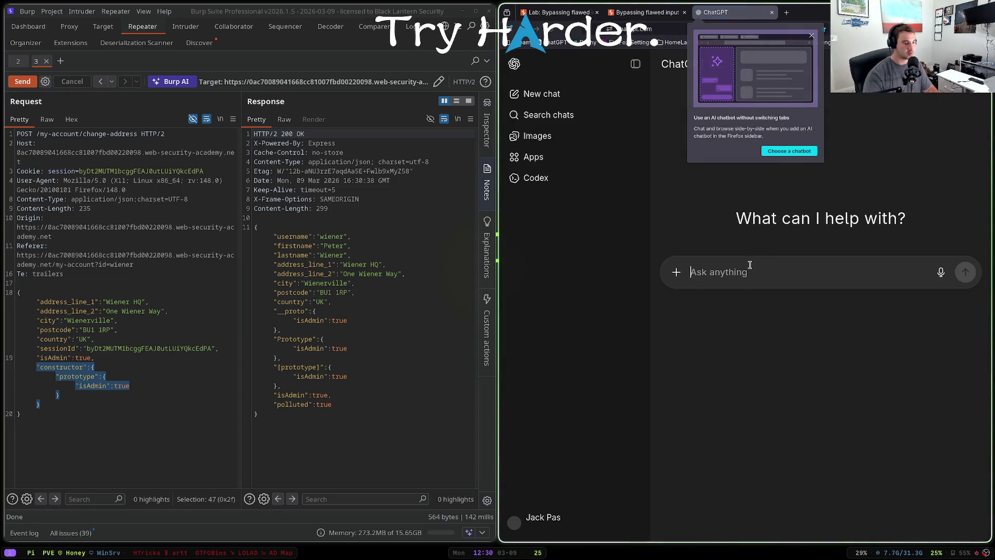
{"action": "type", "text": "why did this payload work they "}
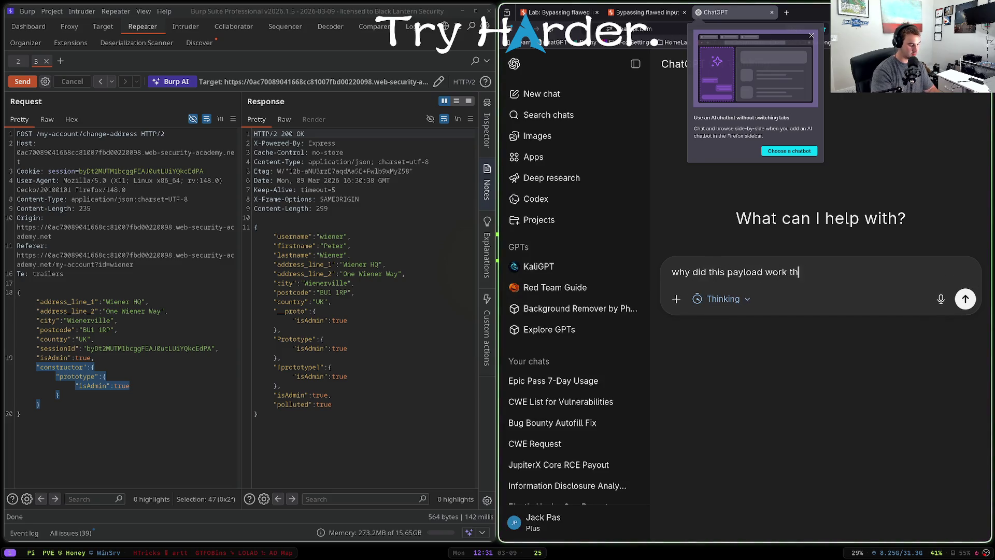
{"action": "type", "text": "blacklisted _"}
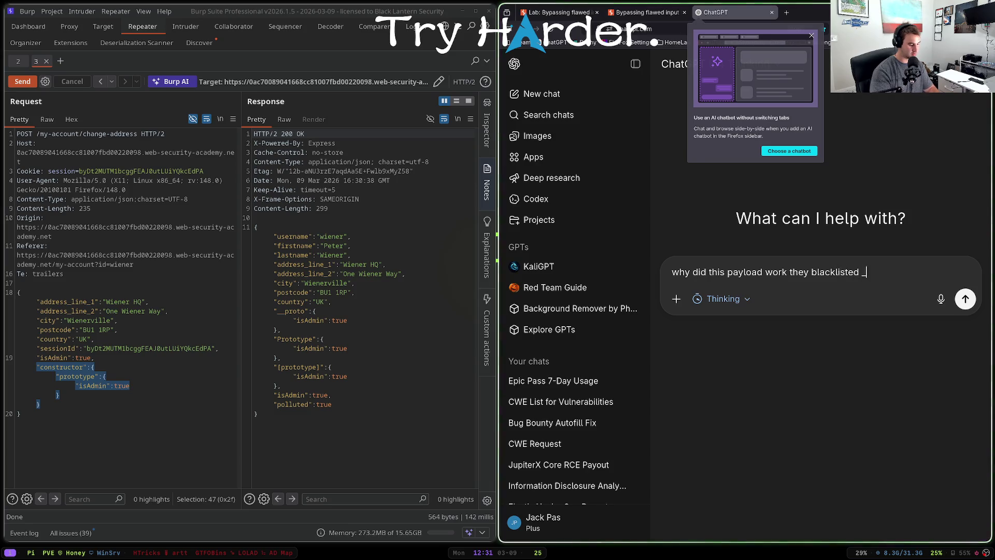
{"action": "type", "text": "_proto"}
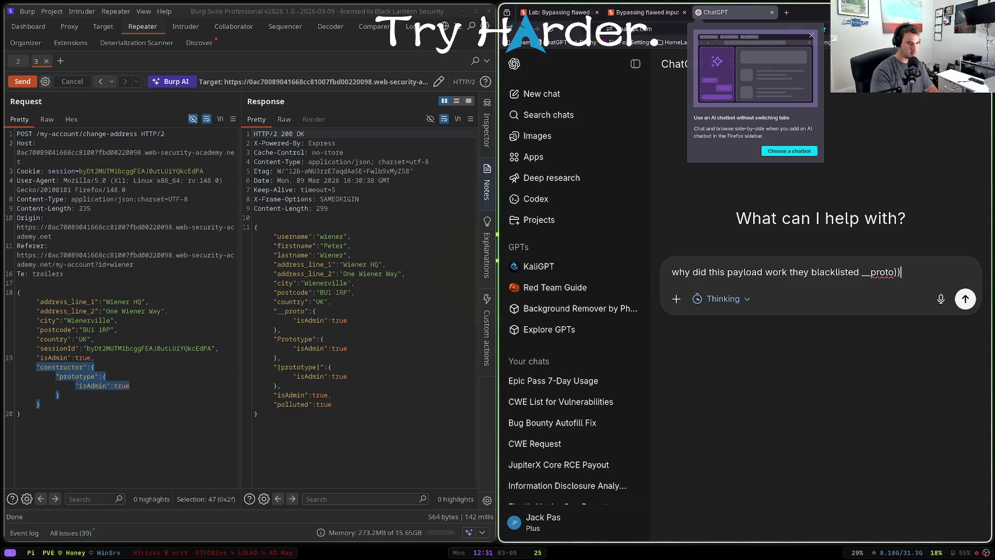
{"action": "type", "text": "__"}
{"action": "type", "text": "\"constructor\": {\"prototype\": {\"isAdmin\": true}}"}
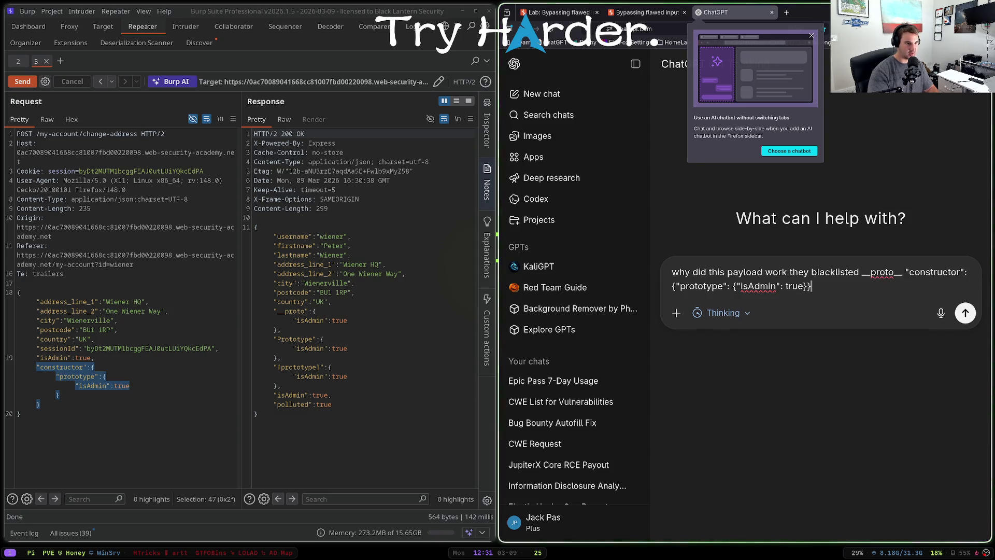
{"action": "key", "text": "Return"}
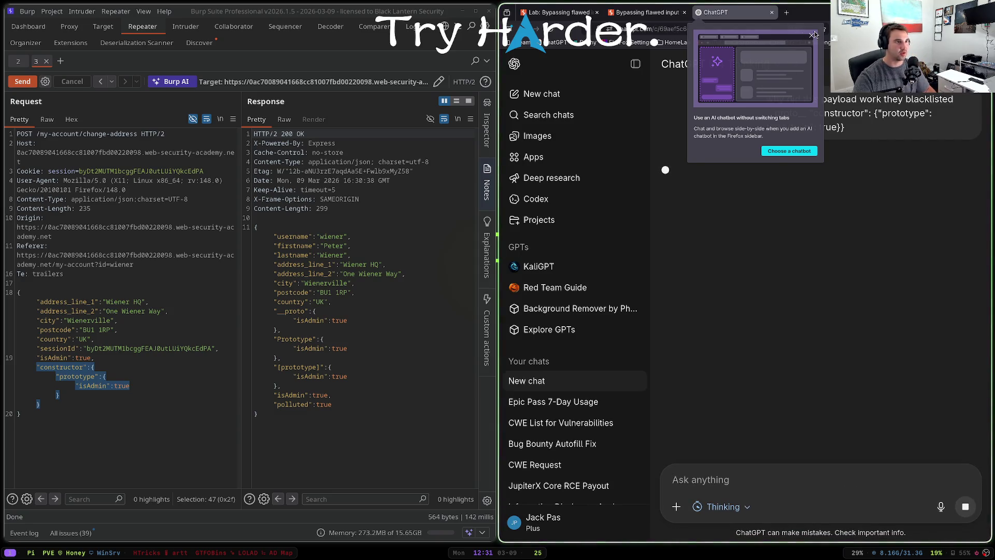
{"action": "left_click", "coordinate": [811, 36]}
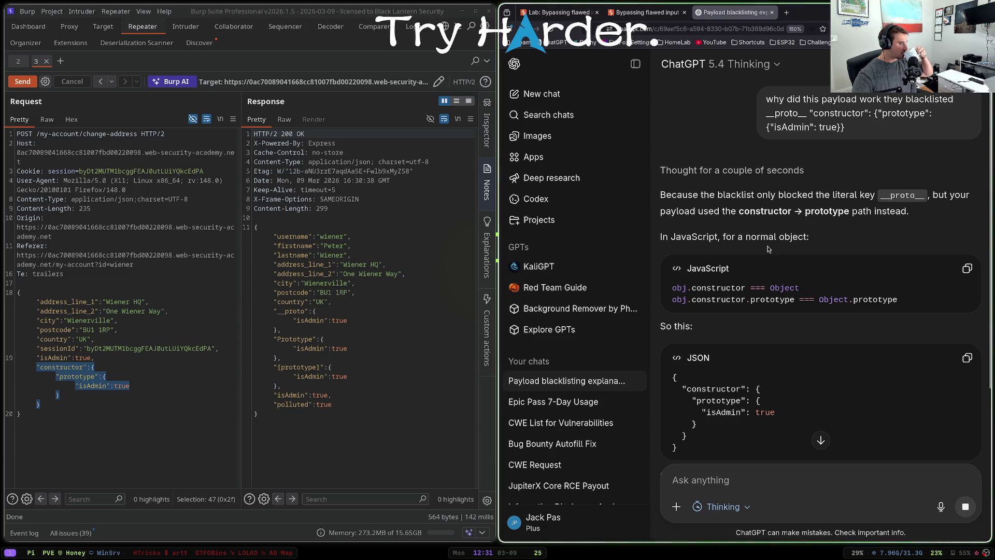
{"action": "scroll", "coordinate": [753, 232], "scroll_direction": "down", "scroll_amount": 2}
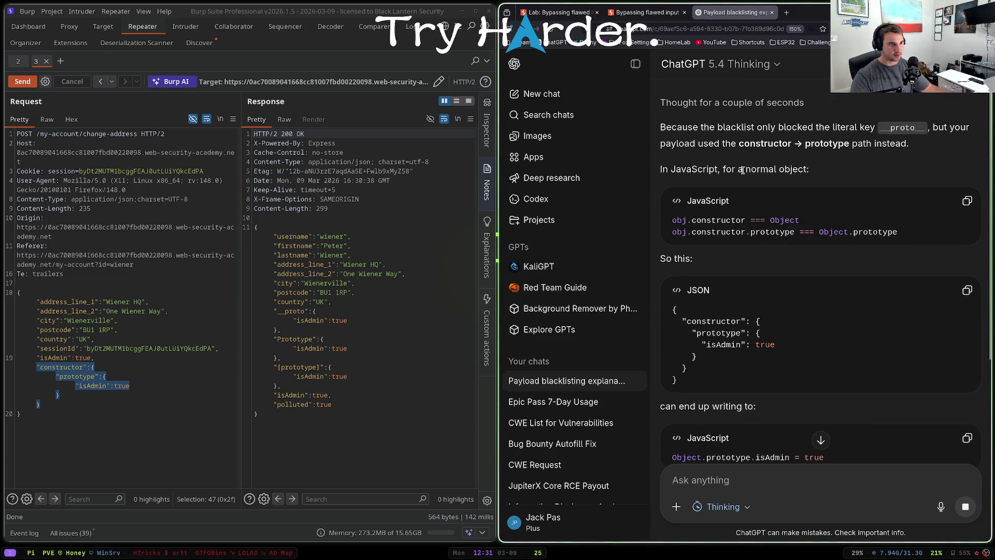
{"action": "left_click", "coordinate": [746, 232]}
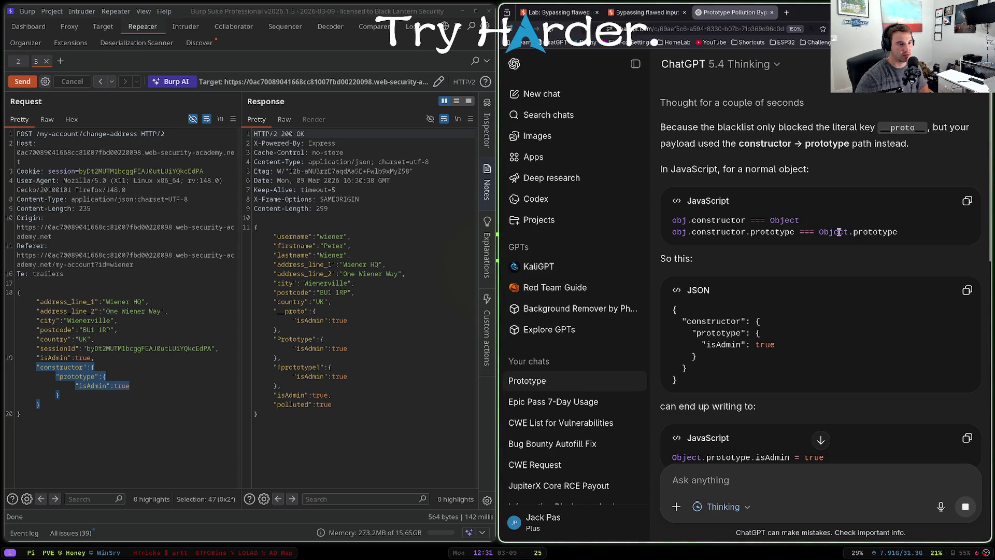
{"action": "scroll", "coordinate": [742, 233], "scroll_direction": "down", "scroll_amount": 4}
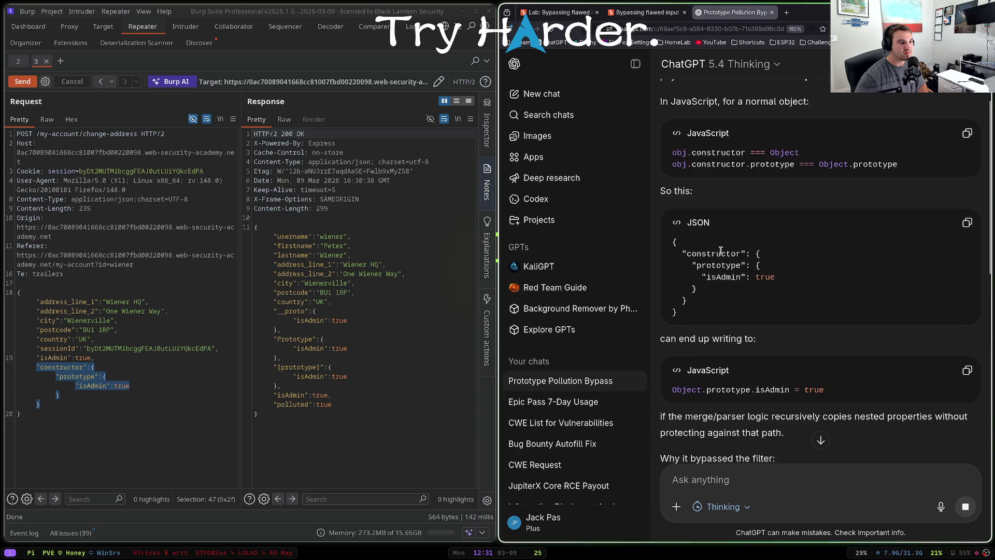
{"action": "double_click", "coordinate": [744, 271]}
{"action": "left_click", "coordinate": [704, 272]}
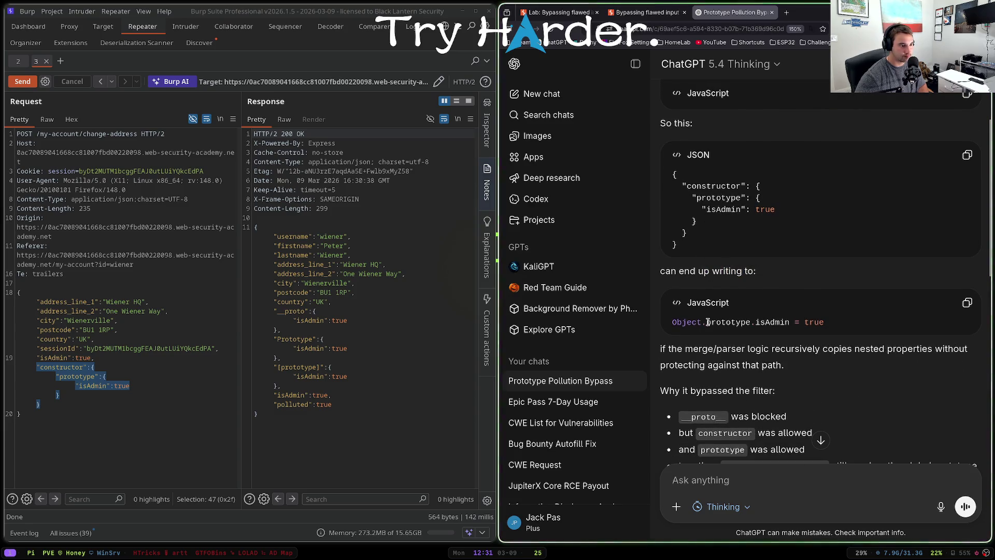
{"action": "scroll", "coordinate": [738, 293], "scroll_direction": "down", "scroll_amount": 2}
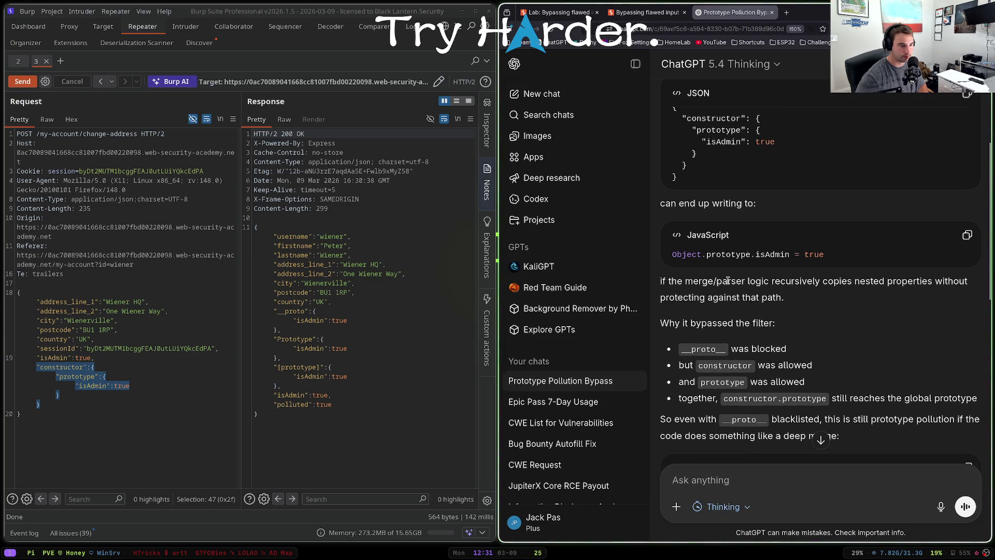
{"action": "scroll", "coordinate": [746, 285], "scroll_direction": "down", "scroll_amount": 2}
{"action": "scroll", "coordinate": [746, 265], "scroll_direction": "down", "scroll_amount": 2}
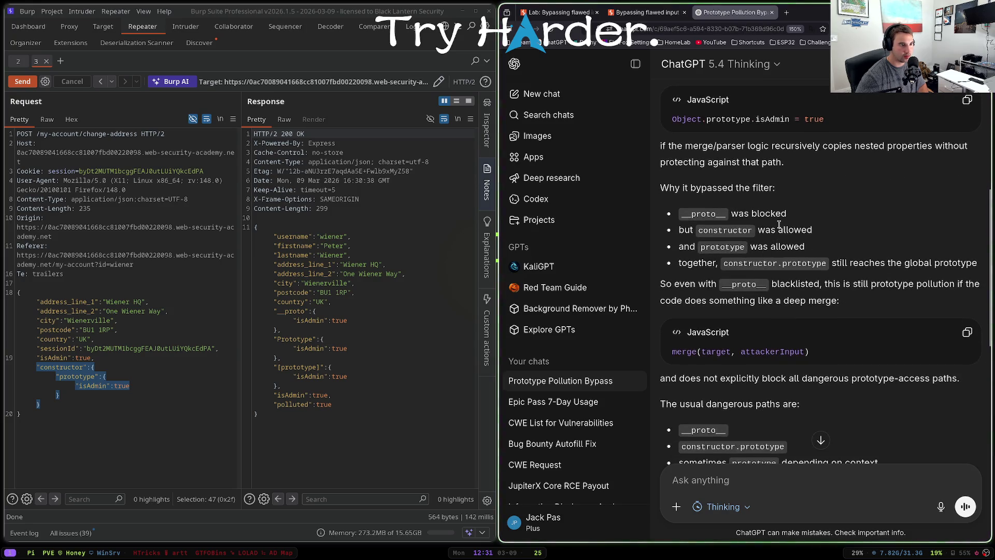
{"action": "scroll", "coordinate": [741, 218], "scroll_direction": "down", "scroll_amount": 2}
{"action": "left_click_drag", "start_coordinate": [724, 196], "coordinate": [762, 195]}
{"action": "left_click", "coordinate": [831, 194]}
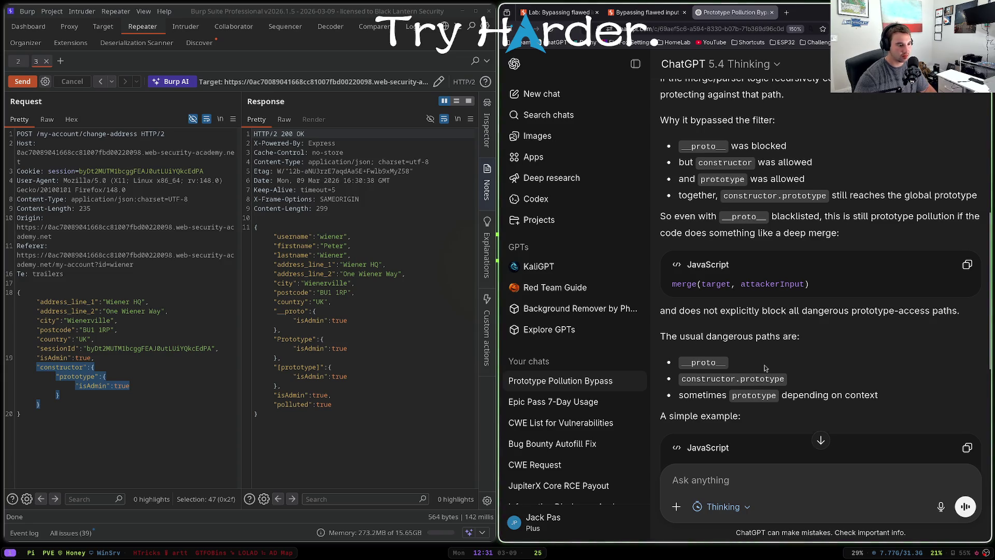
{"action": "scroll", "coordinate": [764, 368], "scroll_direction": "down", "scroll_amount": 2}
{"action": "scroll", "coordinate": [734, 289], "scroll_direction": "down", "scroll_amount": 2}
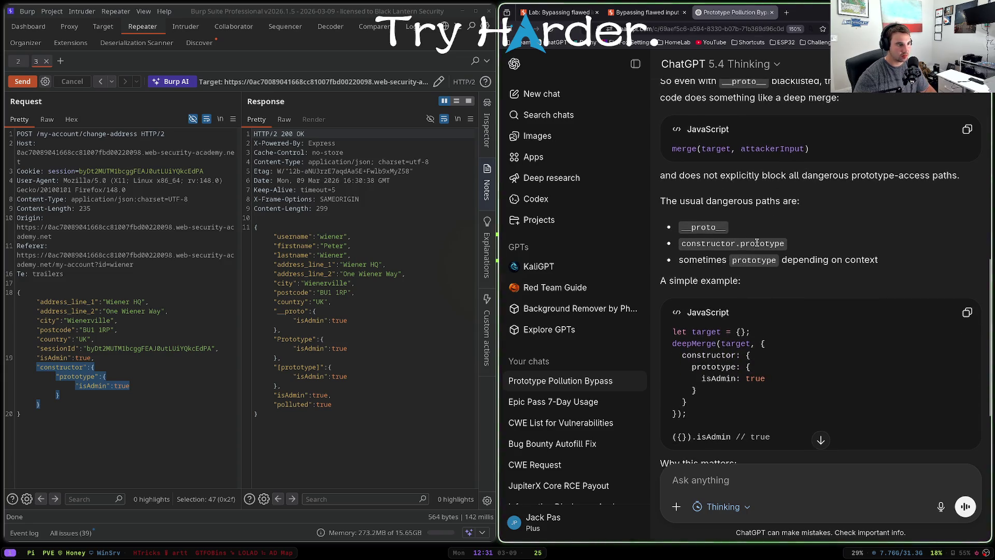
{"action": "scroll", "coordinate": [748, 246], "scroll_direction": "down", "scroll_amount": 2}
{"action": "scroll", "coordinate": [726, 265], "scroll_direction": "down", "scroll_amount": 6}
{"action": "scroll", "coordinate": [733, 324], "scroll_direction": "down", "scroll_amount": 3}
- Ask ChatGPT the difference between using constructor and just saying __proto__
{"action": "type", "text": "ts differcene btween using contructor and jsut sayin"}
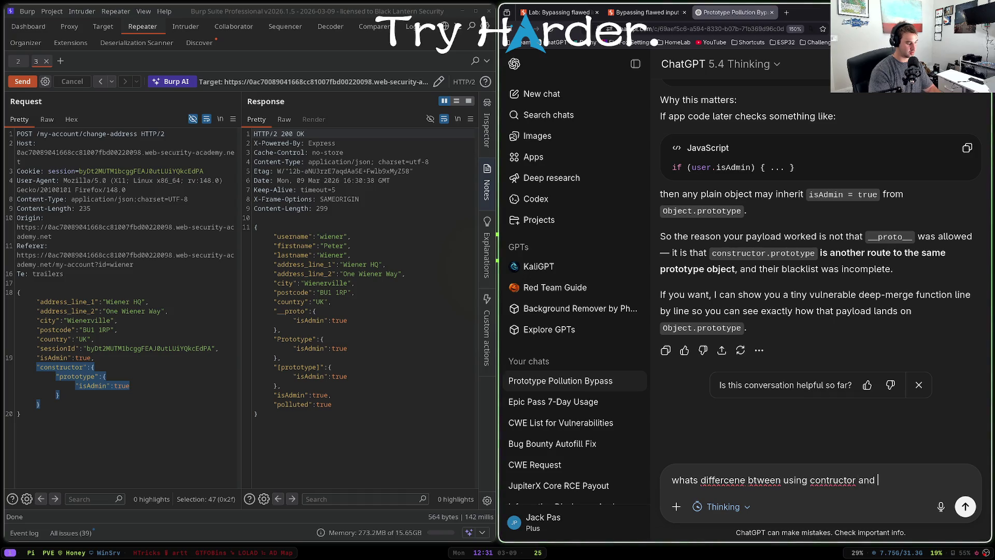
{"action": "type", "text": "g __proto__"}
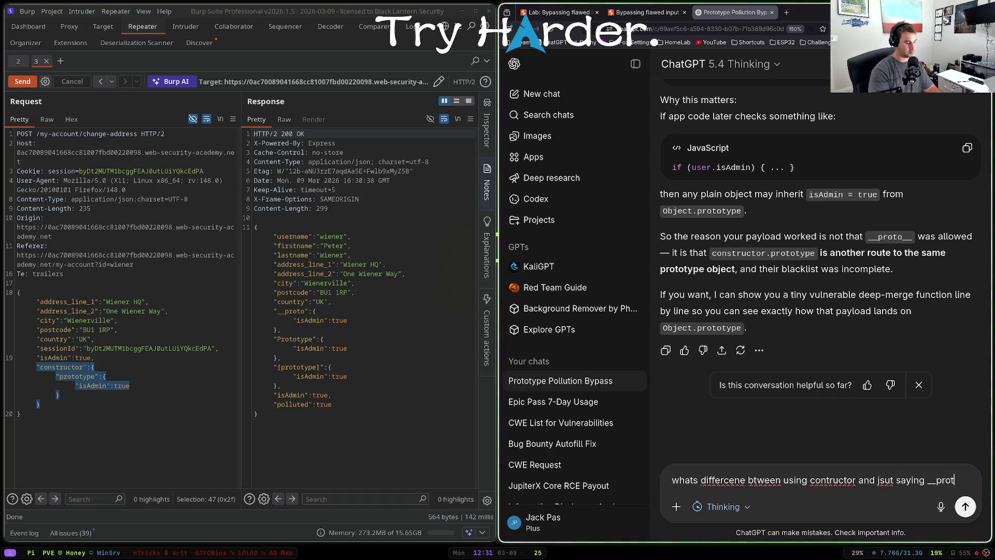
{"action": "key", "text": "Return"}
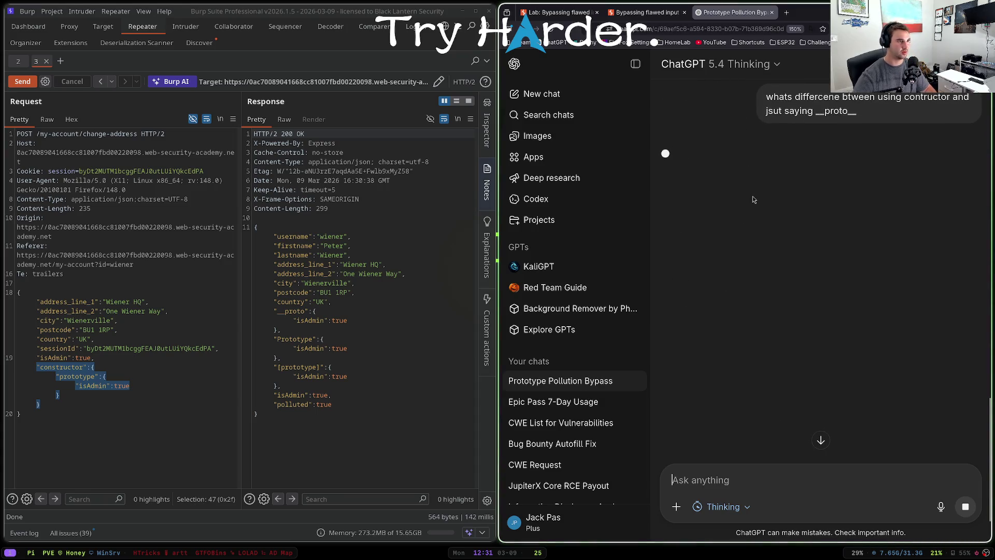
{"action": "key", "text": "super+f"}
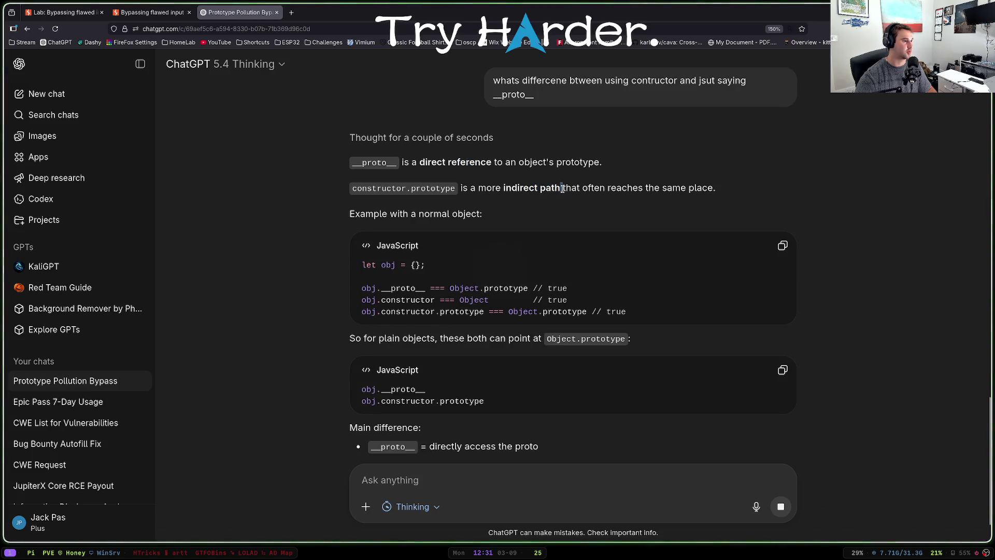
- Read the reply's explanation of obj.constructor.prototype and the constructor function's prototype link
{"action": "scroll", "coordinate": [466, 238], "scroll_direction": "down", "scroll_amount": 2}
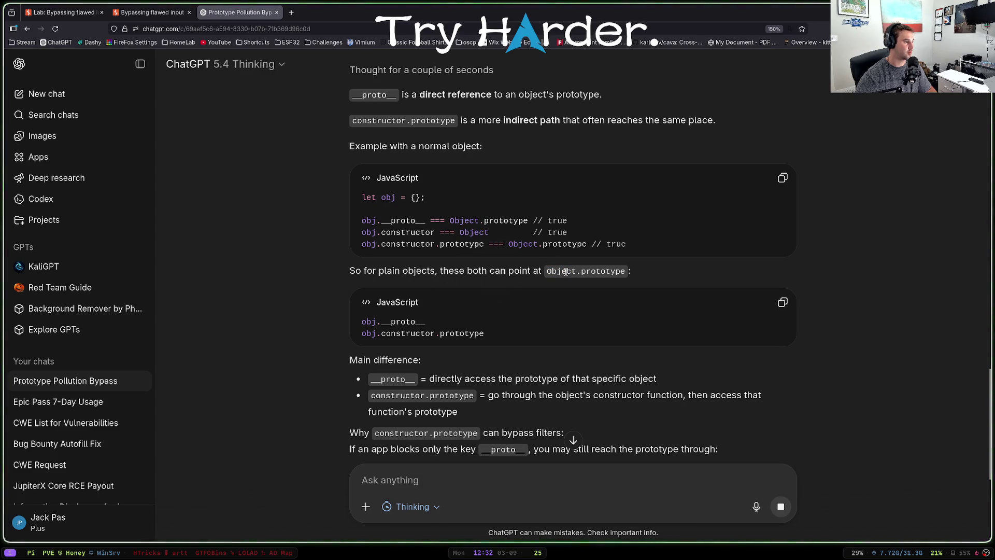
{"action": "scroll", "coordinate": [451, 287], "scroll_direction": "down", "scroll_amount": 1}
{"action": "scroll", "coordinate": [450, 287], "scroll_direction": "down", "scroll_amount": 2}
{"action": "left_click_drag", "start_coordinate": [374, 267], "coordinate": [485, 266]}
{"action": "left_click", "coordinate": [498, 311]}
{"action": "left_click_drag", "start_coordinate": [497, 311], "coordinate": [583, 311]}
{"action": "left_click", "coordinate": [520, 308]}
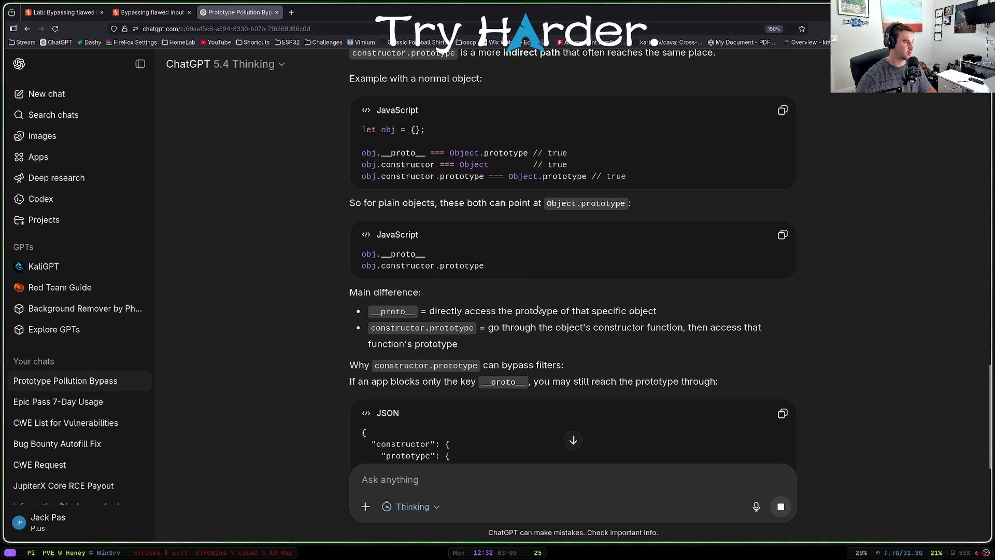
{"action": "scroll", "coordinate": [526, 280], "scroll_direction": "down", "scroll_amount": 2}
{"action": "mouse_move", "coordinate": [614, 260]}
{"action": "left_mouse_down"}
{"action": "mouse_move", "coordinate": [667, 259]}
{"action": "mouse_move", "coordinate": [628, 259]}
{"action": "left_mouse_up"}
{"action": "left_click", "coordinate": [625, 256]}
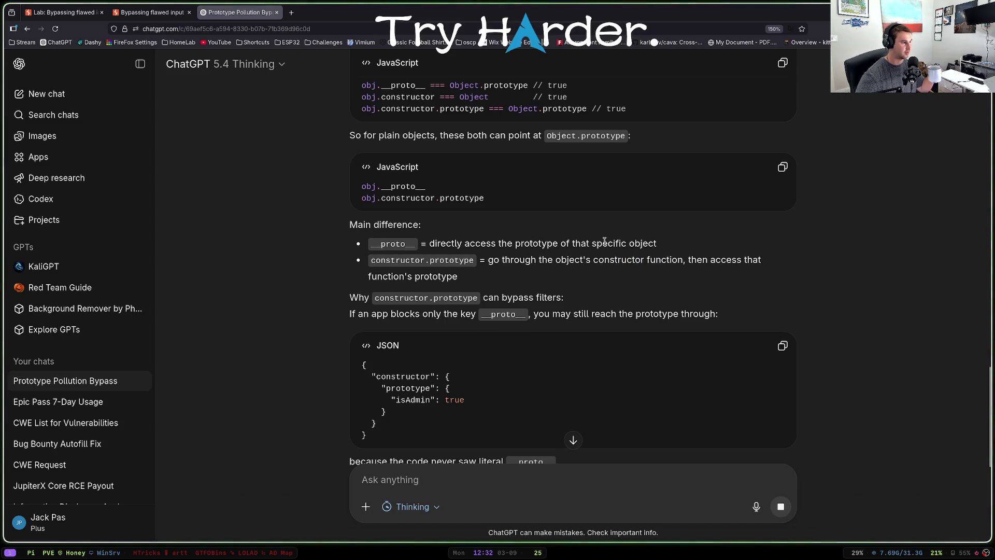
{"action": "scroll", "coordinate": [611, 249], "scroll_direction": "down", "scroll_amount": 2}
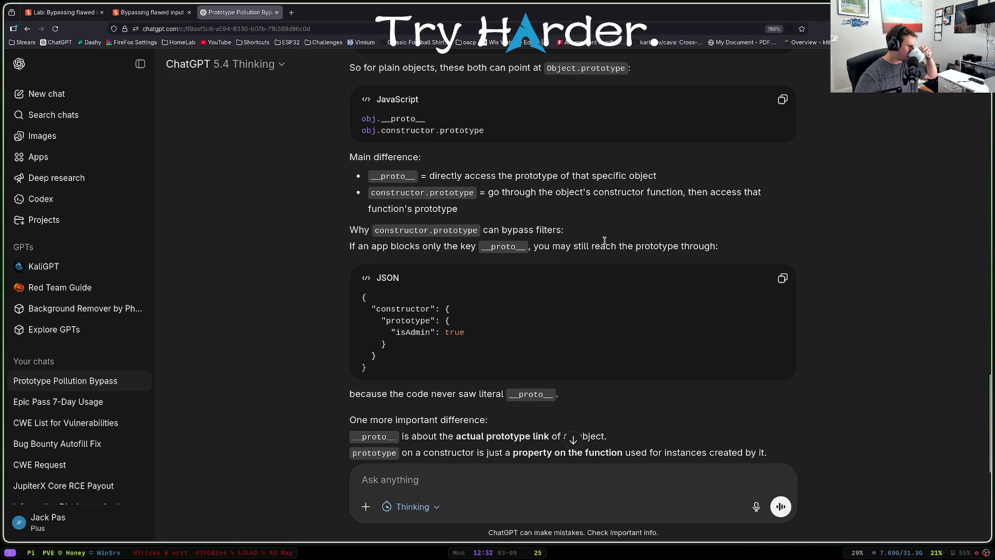
{"action": "scroll", "coordinate": [558, 243], "scroll_direction": "down", "scroll_amount": 2}
{"action": "scroll", "coordinate": [559, 243], "scroll_direction": "down", "scroll_amount": 4}
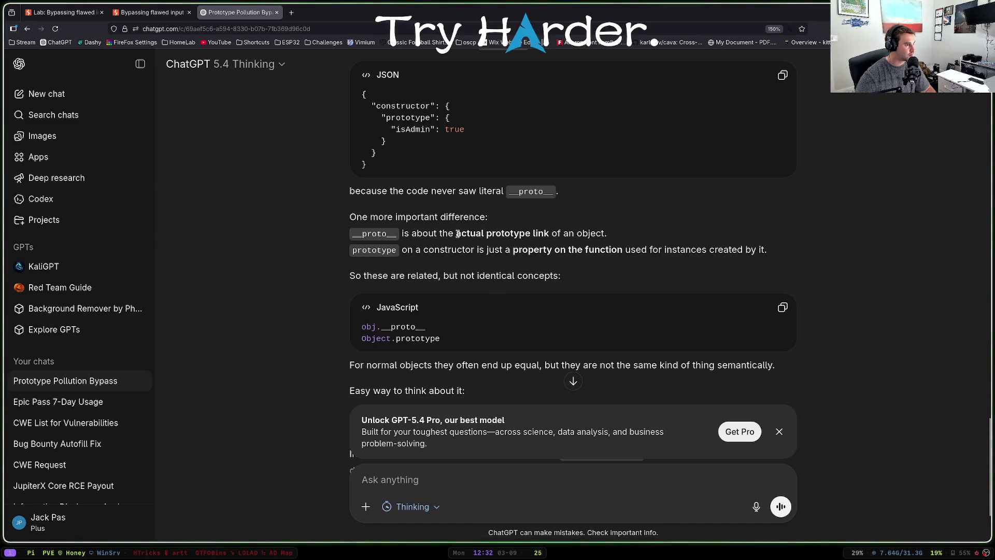
{"action": "left_click_drag", "start_coordinate": [456, 233], "coordinate": [554, 235]}
{"action": "left_click", "coordinate": [573, 231]}
{"action": "double_click", "coordinate": [617, 250]}
{"action": "left_click", "coordinate": [604, 250]}
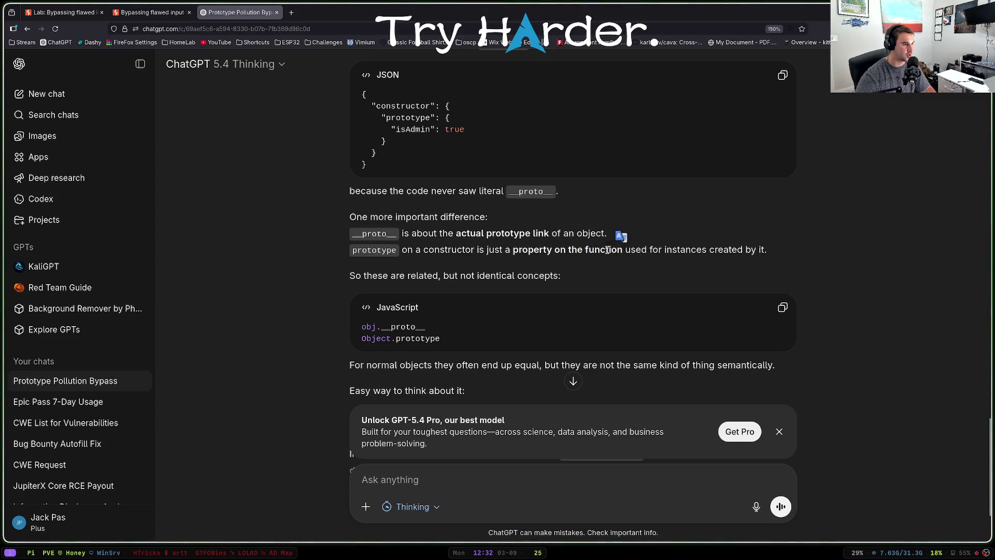
- Dismiss the GPT-5.4 Pro banner and study the obj.__proto__ code example and definitions
{"action": "left_click", "coordinate": [779, 431]}
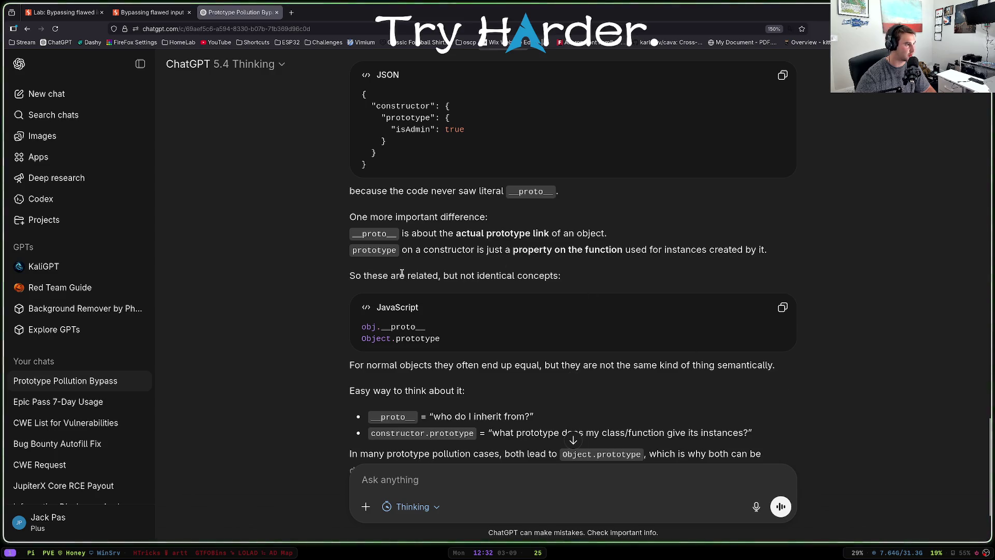
{"action": "scroll", "coordinate": [428, 266], "scroll_direction": "down", "scroll_amount": 2}
{"action": "left_click_drag", "start_coordinate": [459, 209], "coordinate": [513, 209]}
{"action": "left_click", "coordinate": [460, 256]}
{"action": "left_click_drag", "start_coordinate": [460, 256], "coordinate": [362, 259]}
{"action": "left_click", "coordinate": [384, 293]}
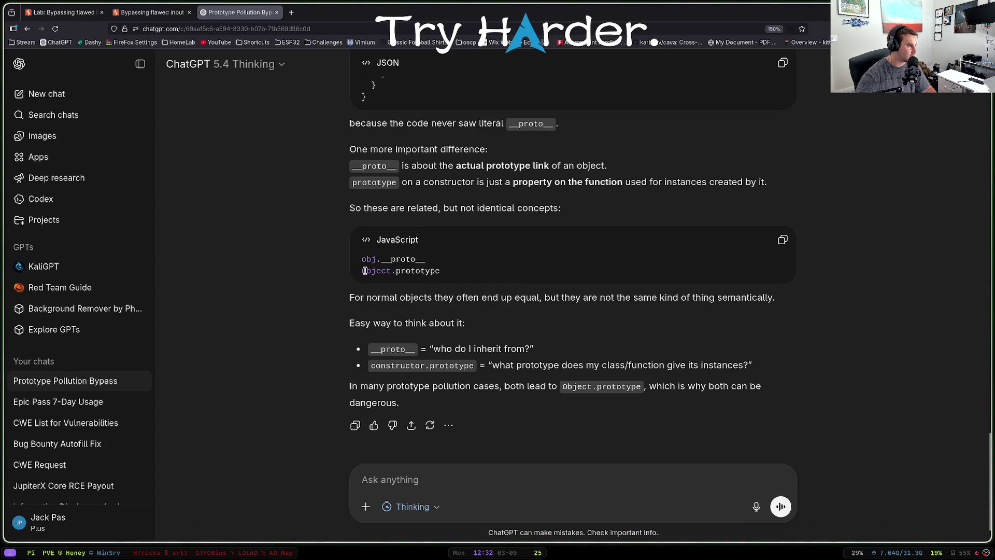
{"action": "left_click_drag", "start_coordinate": [430, 262], "coordinate": [460, 273]}
{"action": "left_click", "coordinate": [460, 273]}
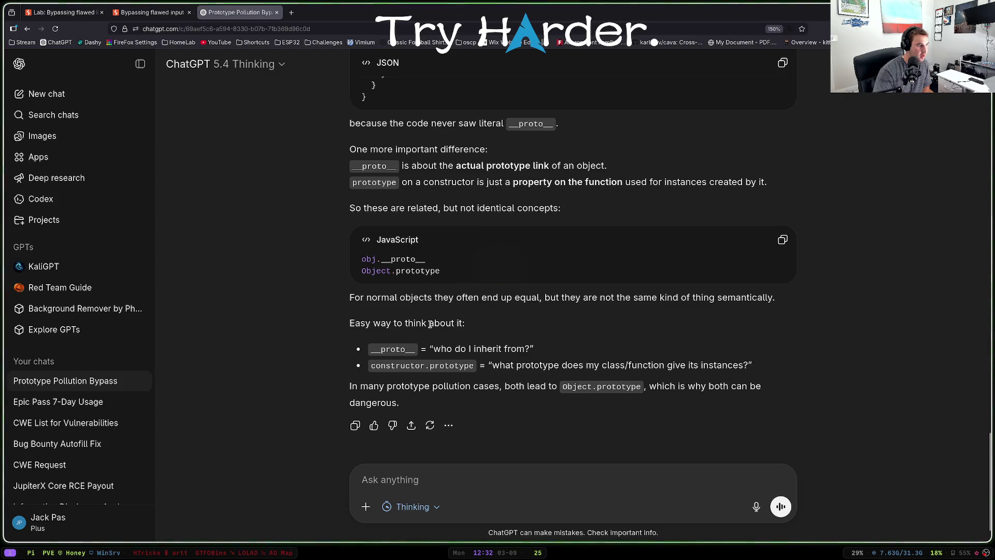
{"action": "left_click_drag", "start_coordinate": [429, 348], "coordinate": [518, 346]}
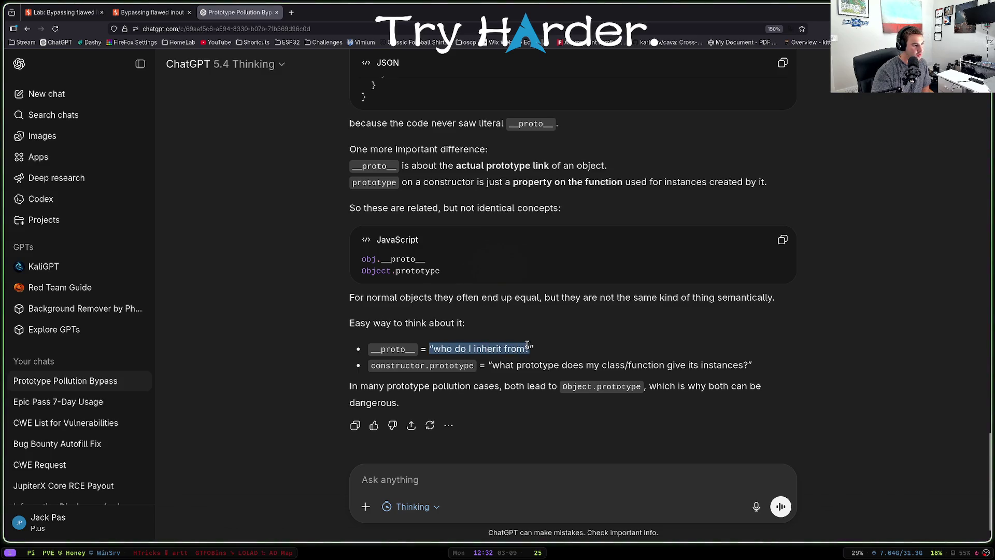
{"action": "double_click", "coordinate": [380, 262]}
{"action": "left_click_drag", "start_coordinate": [379, 261], "coordinate": [382, 260]}
{"action": "left_click", "coordinate": [439, 365]}
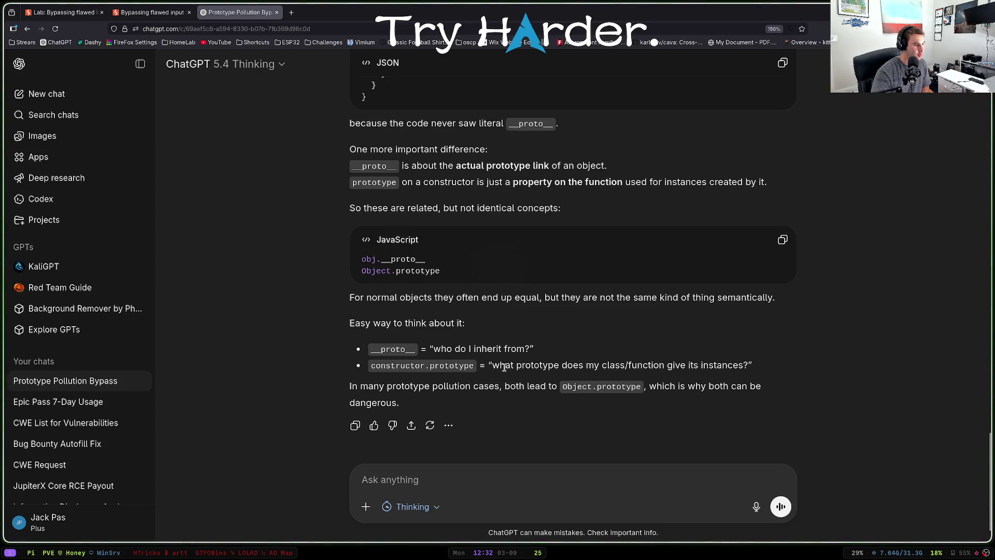
{"action": "left_click_drag", "start_coordinate": [502, 365], "coordinate": [564, 366]}
{"action": "left_click", "coordinate": [565, 366]}
{"action": "scroll", "coordinate": [556, 340], "scroll_direction": "down", "scroll_amount": 1}
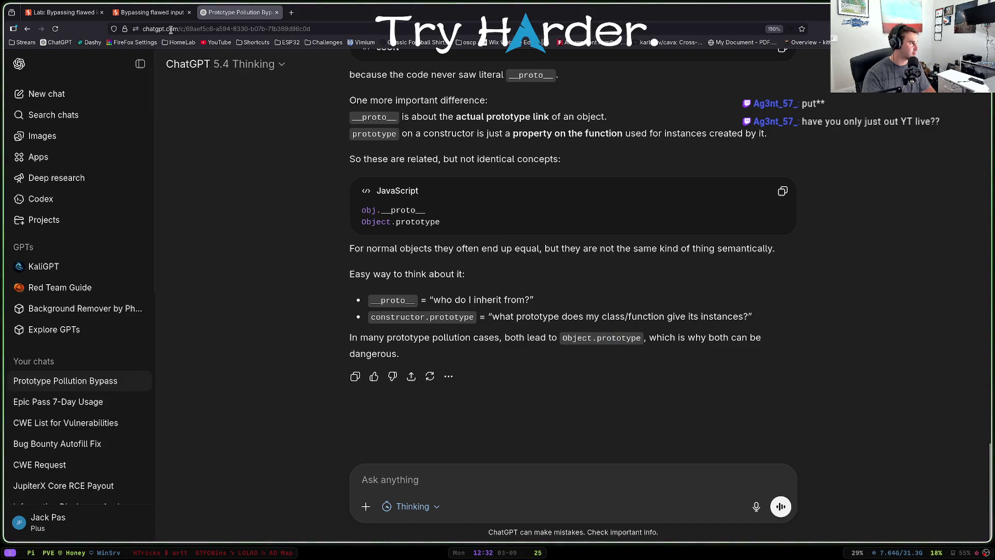
- Close the solved lab's admin page tab and return to the lab description page
{"action": "left_click", "coordinate": [171, 12]}
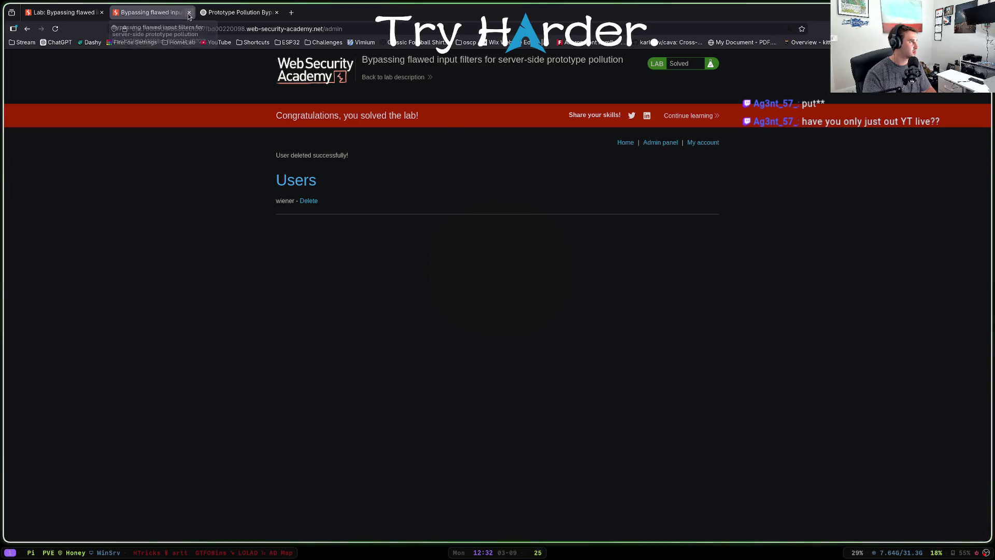
{"action": "left_click", "coordinate": [189, 12]}
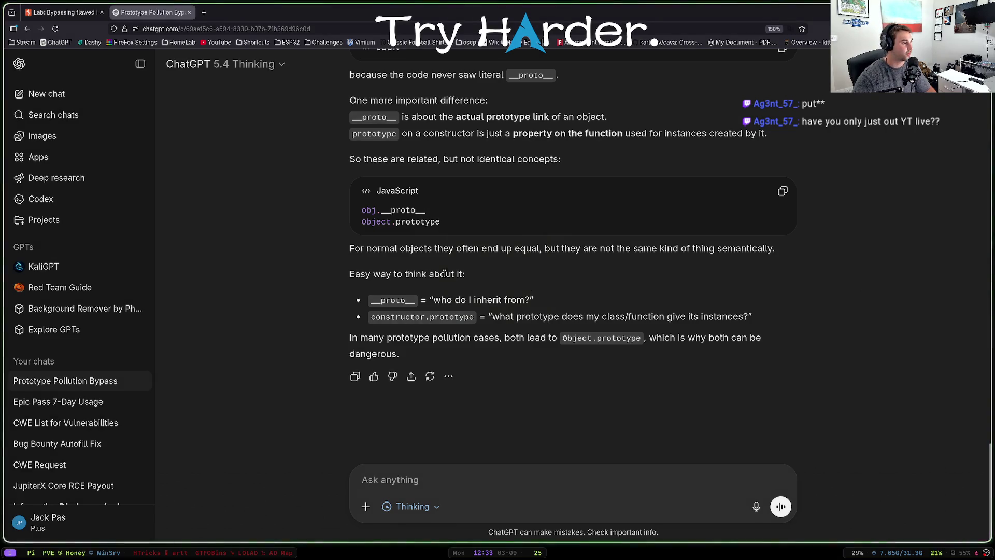
{"action": "key", "text": "ctrl+shift+Tab"}
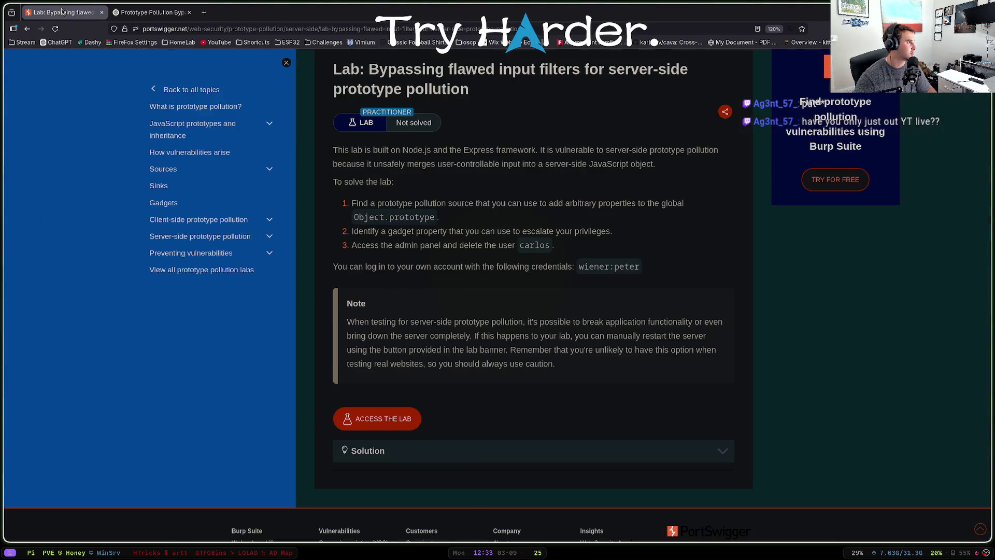
- Find the Remote code execution via server-side prototype pollution lab in the Prototype pollution labs
{"action": "left_click", "coordinate": [26, 30]}
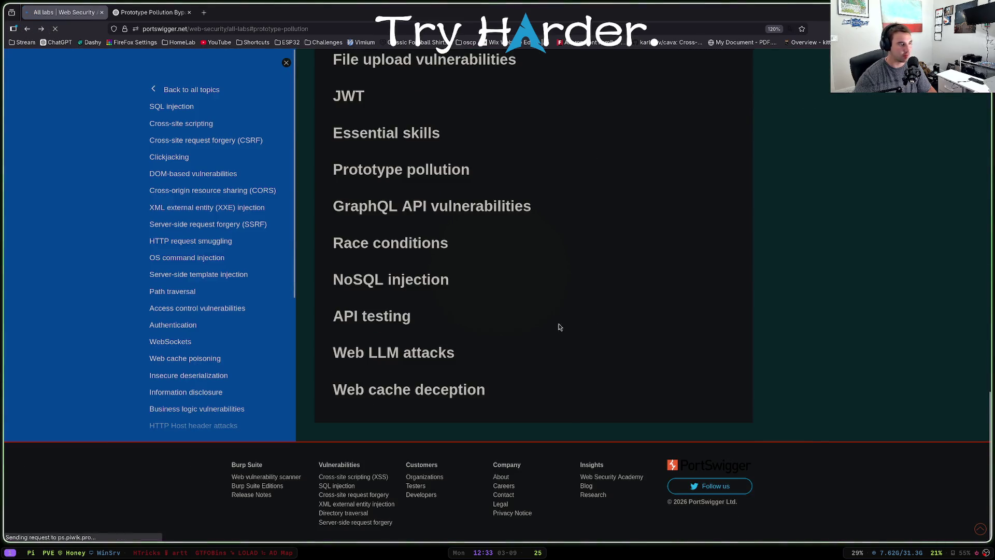
{"action": "scroll", "coordinate": [217, 303], "scroll_direction": "down", "scroll_amount": 2}
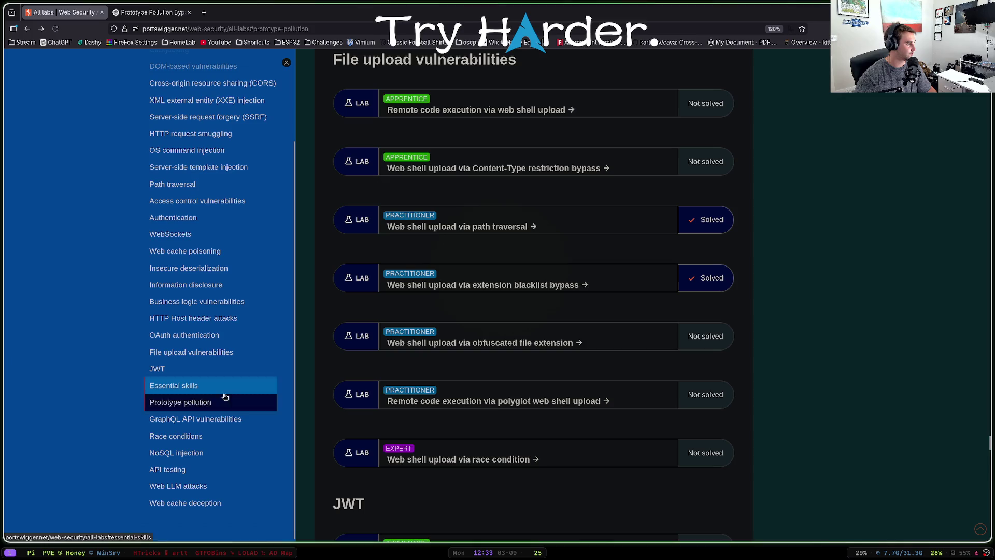
{"action": "left_click", "coordinate": [228, 402]}
{"action": "scroll", "coordinate": [605, 247], "scroll_direction": "down", "scroll_amount": 2}
{"action": "scroll", "coordinate": [605, 246], "scroll_direction": "down", "scroll_amount": 4}
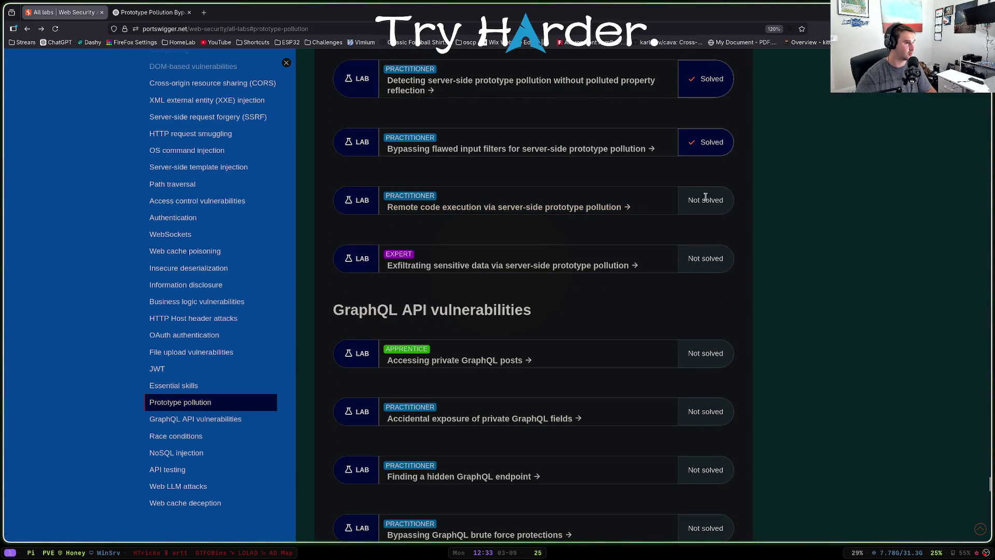
{"action": "left_click", "coordinate": [533, 207]}
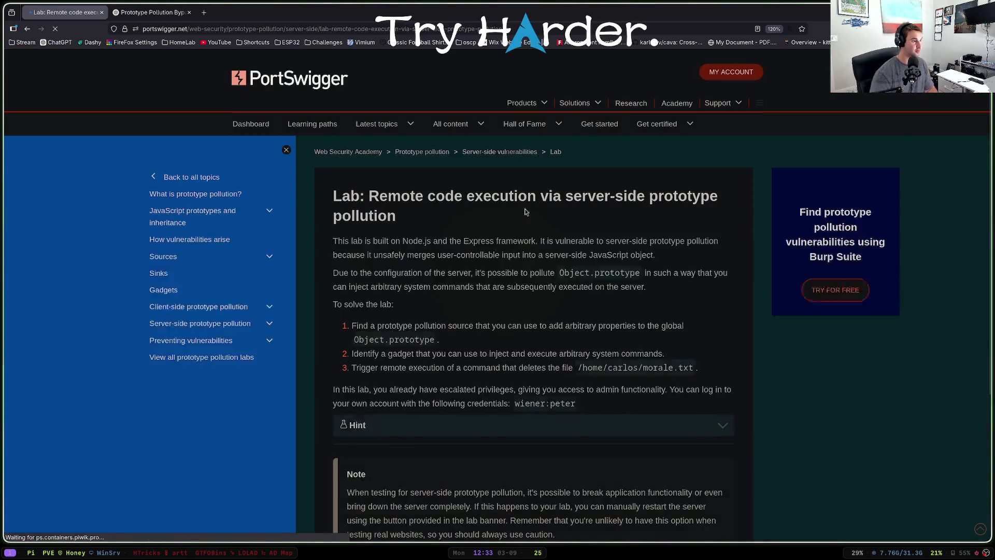
- Read the lab description, noting the target file /home/carlos/morale.txt
{"action": "scroll", "coordinate": [518, 249], "scroll_direction": "down", "scroll_amount": 1}
{"action": "left_click_drag", "start_coordinate": [385, 299], "coordinate": [480, 301]}
{"action": "left_click", "coordinate": [480, 300]}
{"action": "mouse_move", "coordinate": [392, 327]}
{"action": "left_mouse_down"}
{"action": "mouse_move", "coordinate": [459, 341]}
{"action": "mouse_move", "coordinate": [478, 327]}
{"action": "left_mouse_up"}
{"action": "left_click", "coordinate": [562, 326]}
{"action": "left_click_drag", "start_coordinate": [589, 327], "coordinate": [508, 327]}
{"action": "scroll", "coordinate": [497, 327], "scroll_direction": "down", "scroll_amount": 2}
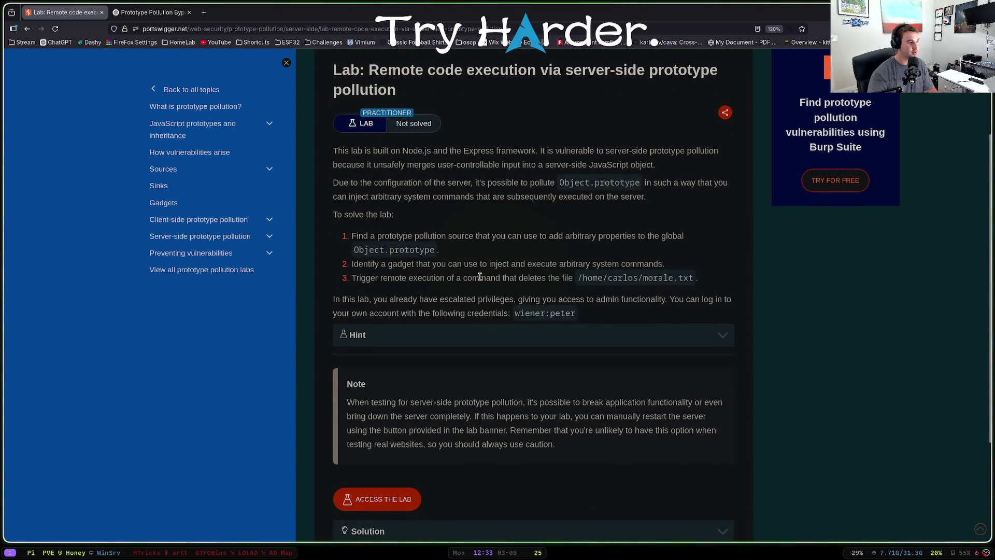
{"action": "left_click_drag", "start_coordinate": [694, 279], "coordinate": [587, 278]}
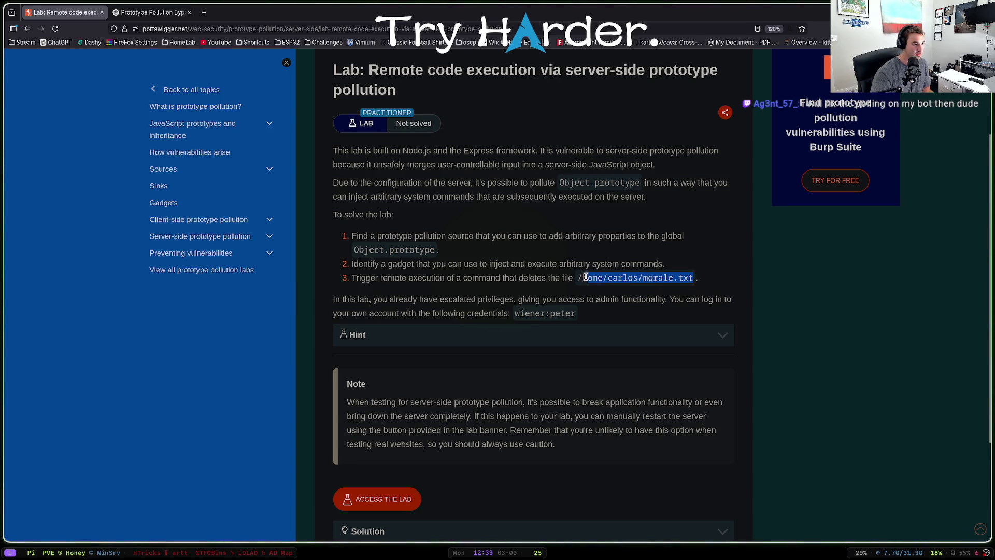
{"action": "left_click_drag", "start_coordinate": [438, 300], "coordinate": [482, 299]}
{"action": "left_click_drag", "start_coordinate": [558, 300], "coordinate": [583, 299]}
{"action": "left_click", "coordinate": [536, 299]}
- Launch the lab instance with ACCESS THE LAB and switch to Burp Suite
{"action": "scroll", "coordinate": [432, 296], "scroll_direction": "down", "scroll_amount": 3}
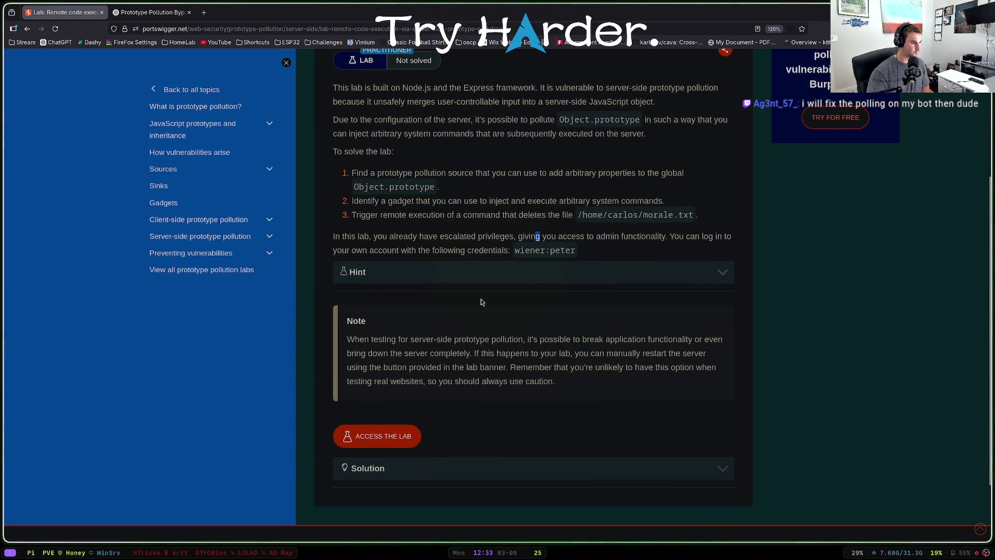
{"action": "scroll", "coordinate": [427, 310], "scroll_direction": "down", "scroll_amount": 3}
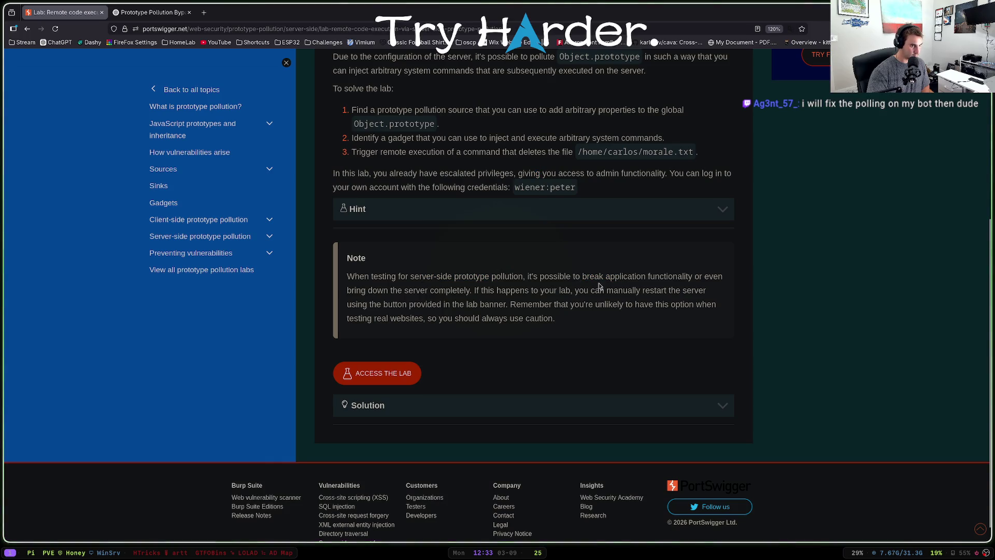
{"action": "left_click", "coordinate": [379, 373]}
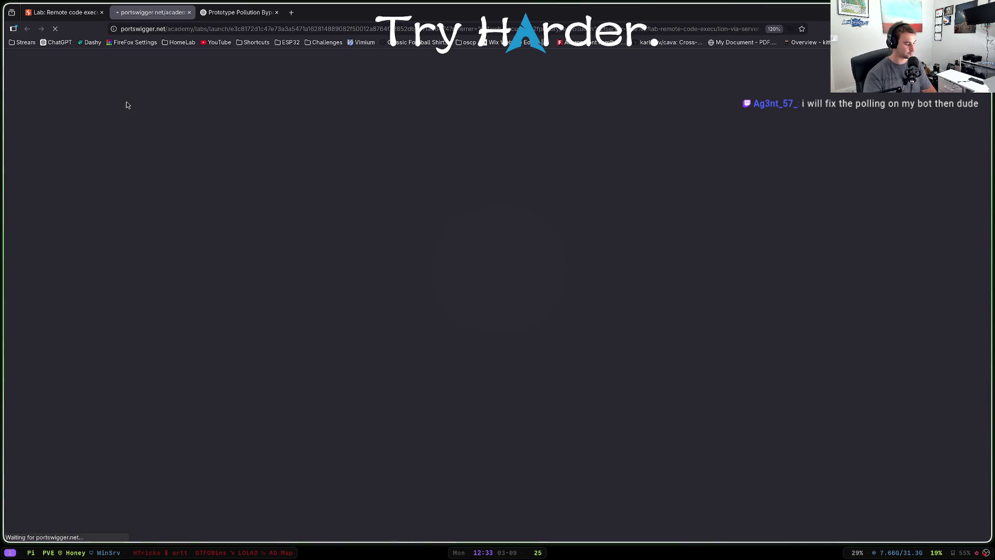
{"action": "key", "text": "alt+Tab"}
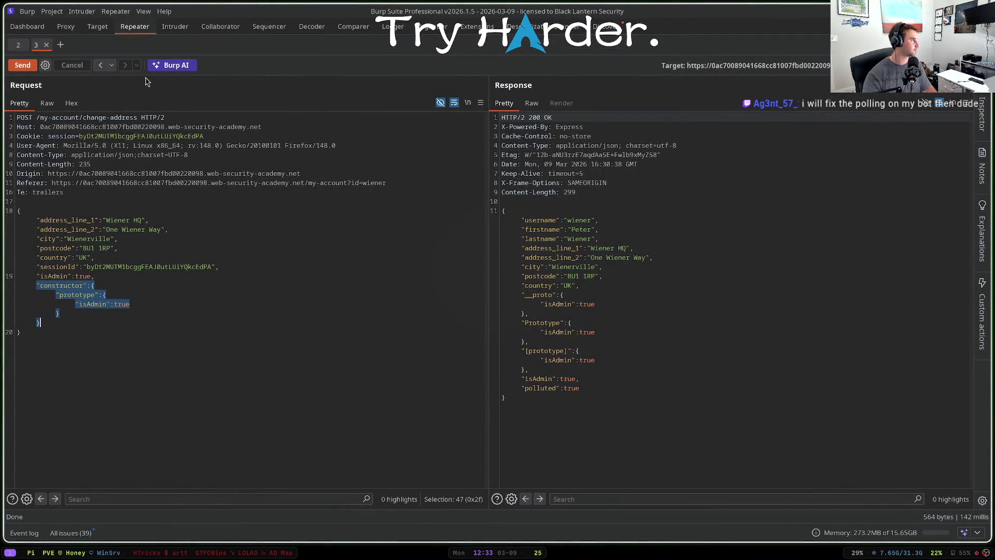
- Log in to the lab's user account and open the admin panel's maintenance jobs
{"action": "left_click", "coordinate": [65, 27]}
{"action": "left_click", "coordinate": [135, 26]}
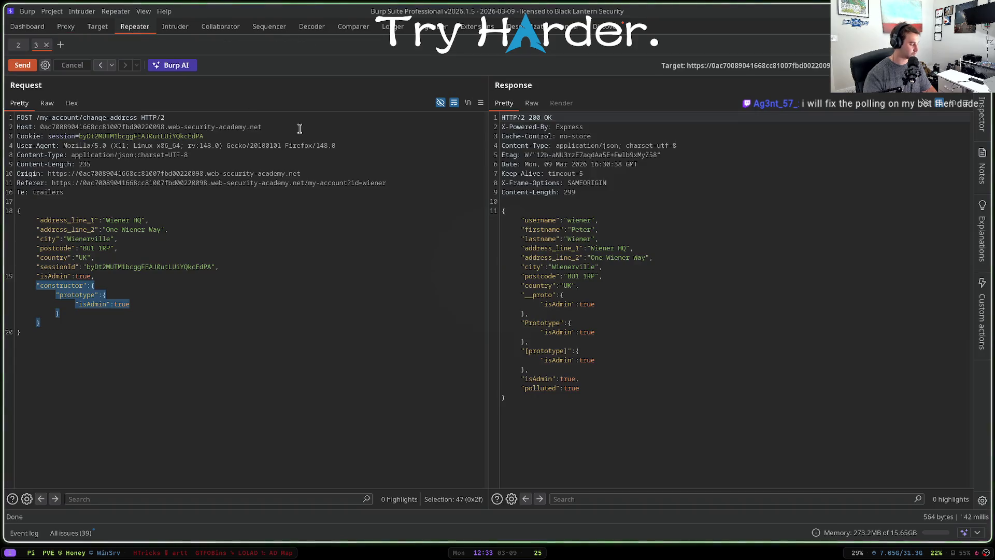
{"action": "key", "text": "alt+Tab"}
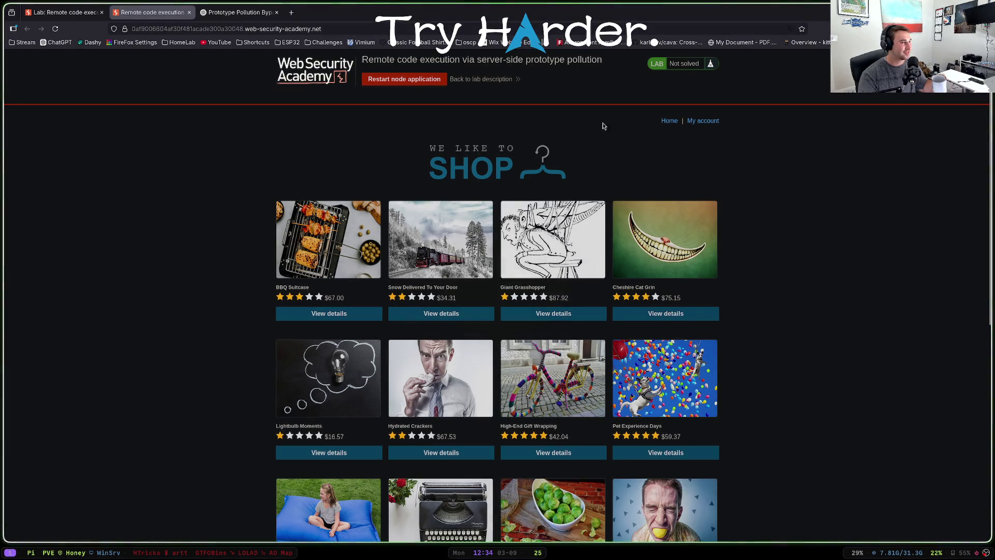
{"action": "left_click", "coordinate": [714, 122]}
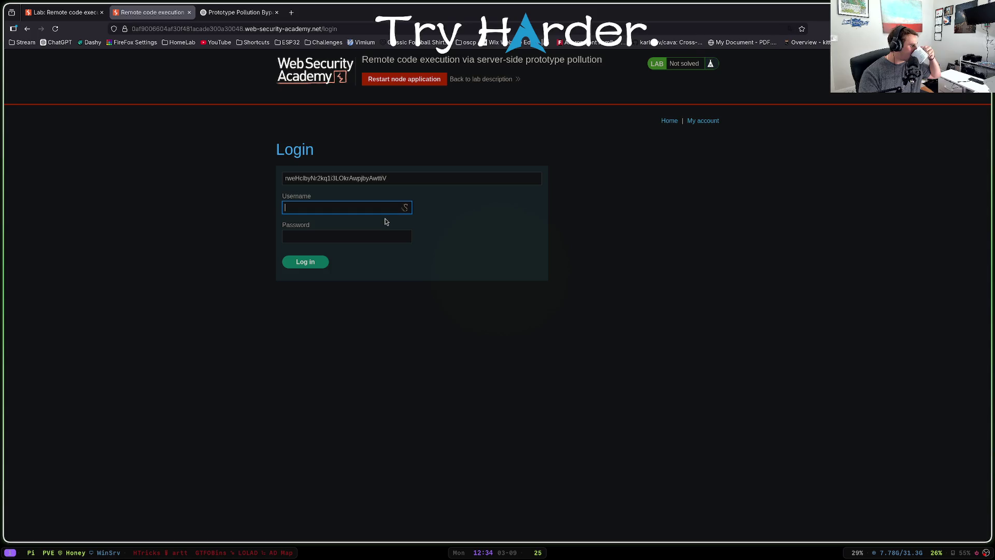
{"action": "type", "text": "wiener"}
{"action": "key", "text": "Tab"}
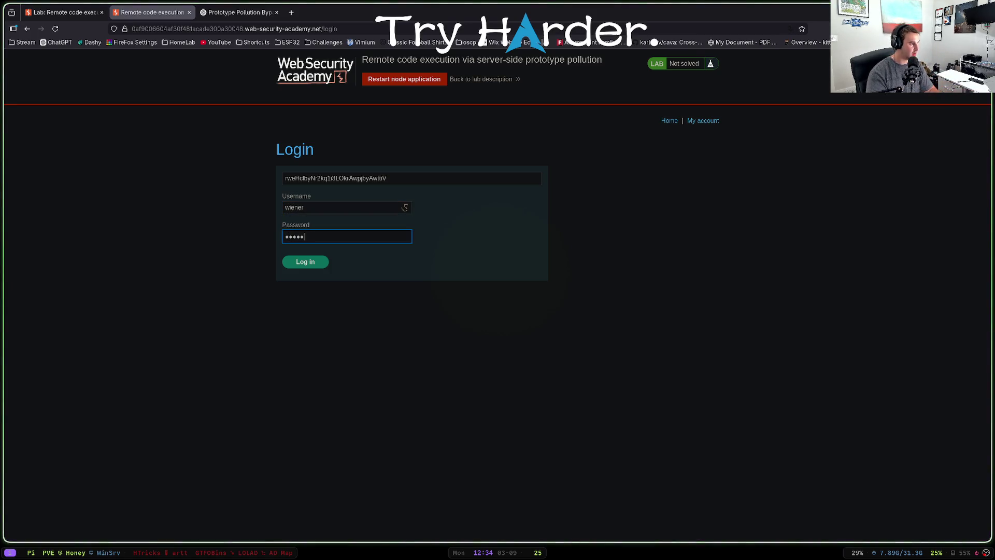
{"action": "key", "text": "Return"}
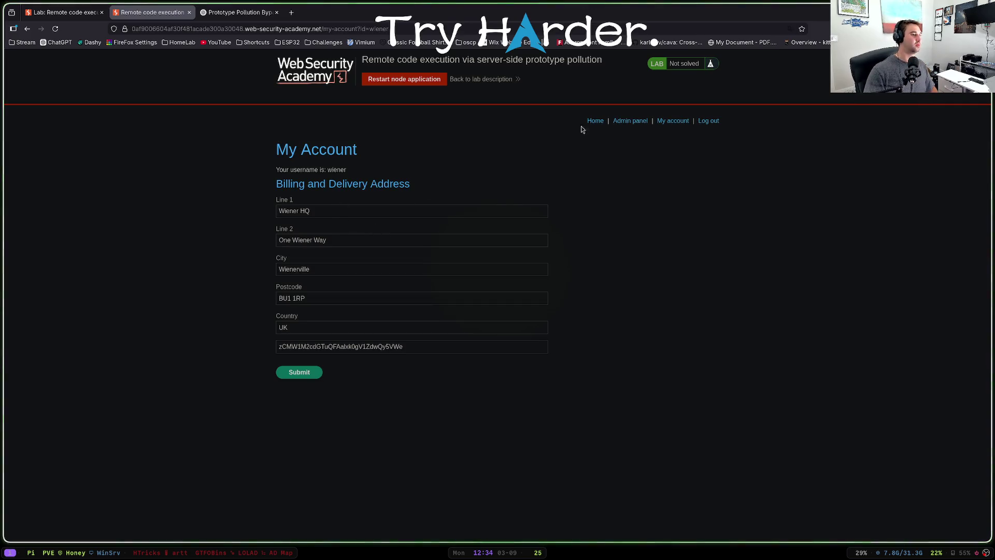
{"action": "left_click", "coordinate": [630, 121]}
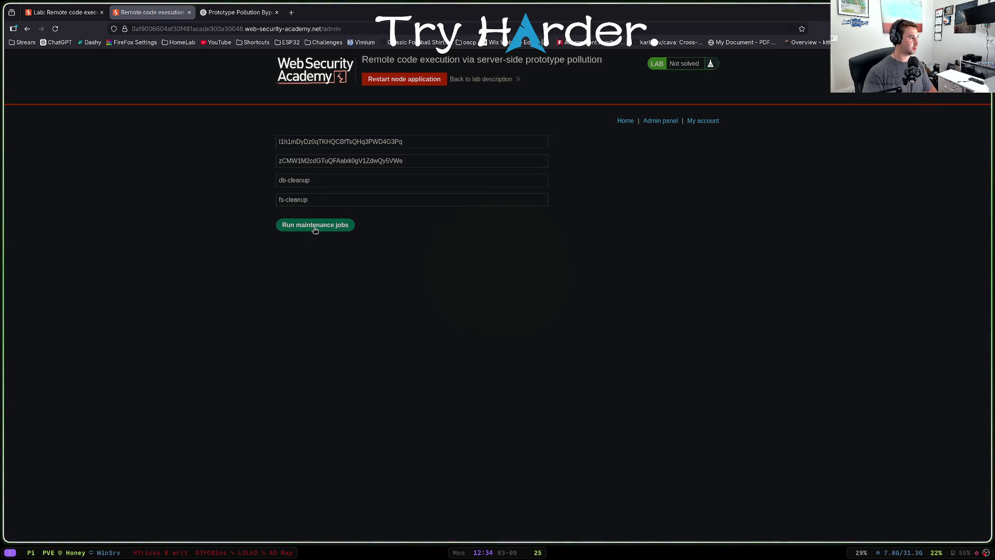
- Tile Burp Suite beside the browser and turn Proxy interception on
{"action": "key", "text": "super+b"}
{"action": "left_click", "coordinate": [73, 28]}
{"action": "left_click", "coordinate": [57, 81]}
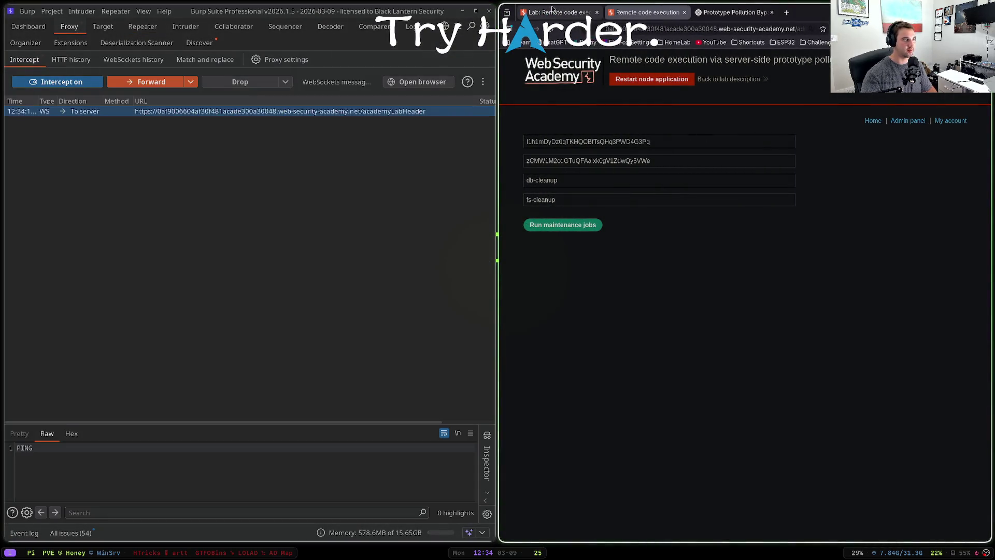
- Capture the POST /admin/jobs maintenance request and send it to Repeater
{"action": "left_click", "coordinate": [560, 224]}
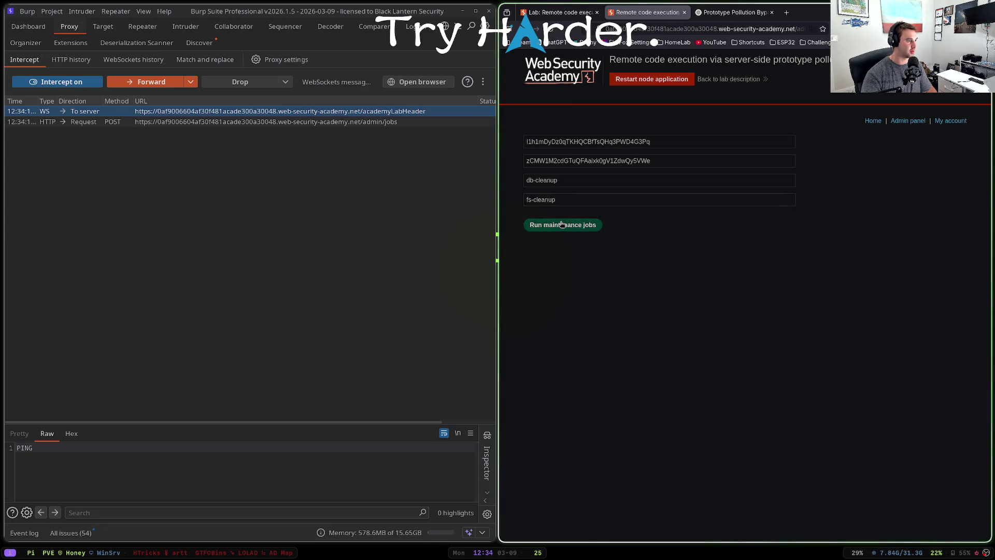
{"action": "left_click", "coordinate": [157, 85]}
{"action": "right_click", "coordinate": [176, 195]}
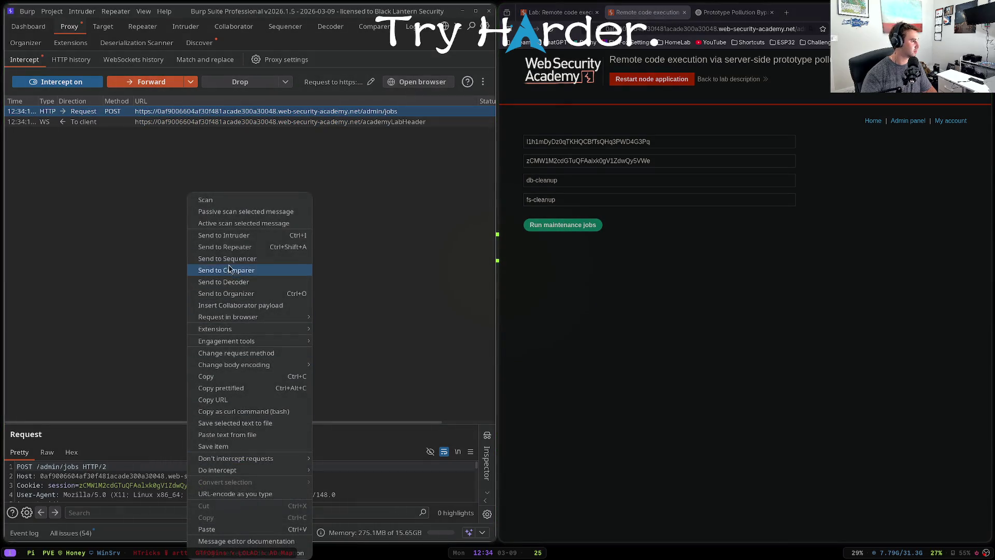
{"action": "left_click", "coordinate": [225, 247]}
{"action": "left_click", "coordinate": [142, 26]}
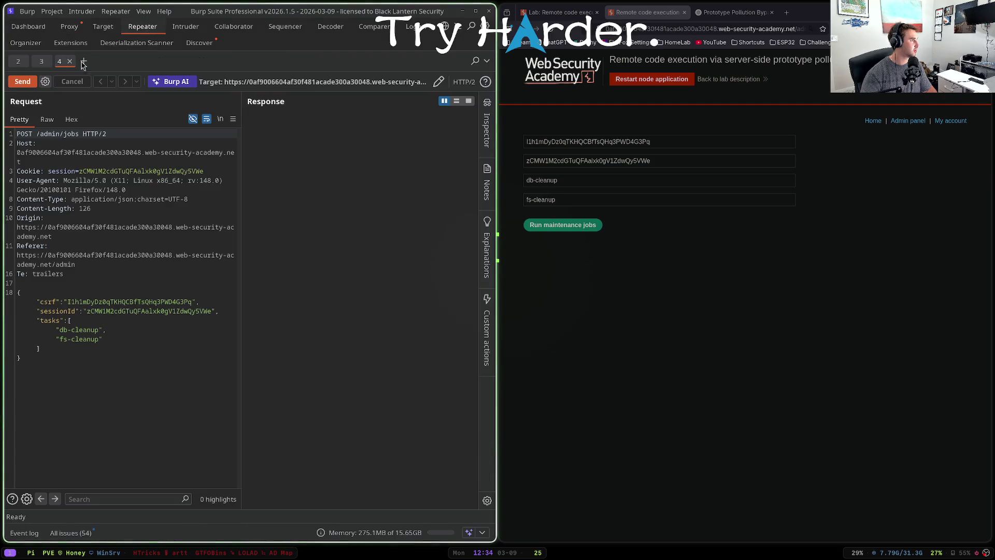
- Send the POST /admin/jobs request from Repeater to the server
{"action": "left_click", "coordinate": [75, 29]}
{"action": "left_click", "coordinate": [147, 29]}
{"action": "left_click", "coordinate": [107, 190]}
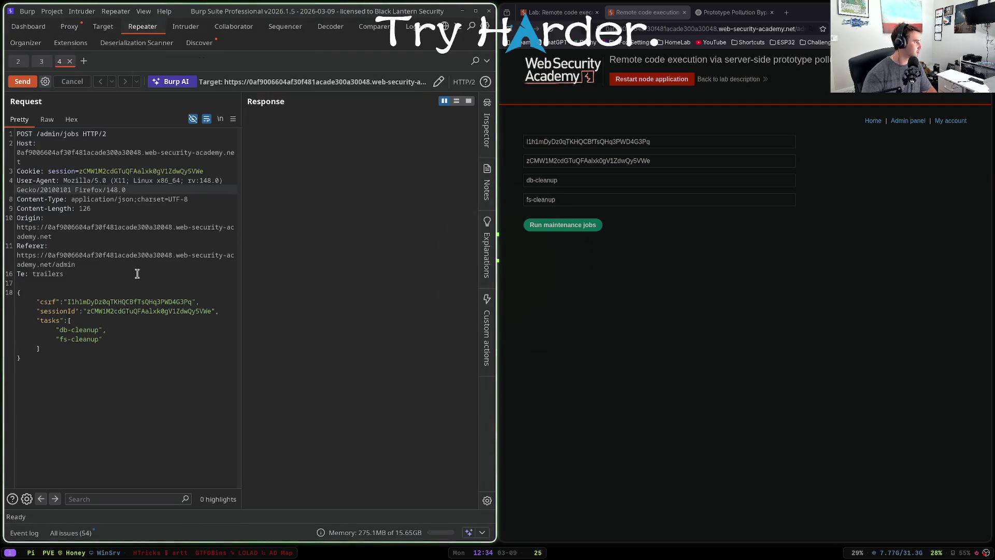
{"action": "left_click", "coordinate": [111, 311]}
{"action": "key", "text": "ctrl+space"}
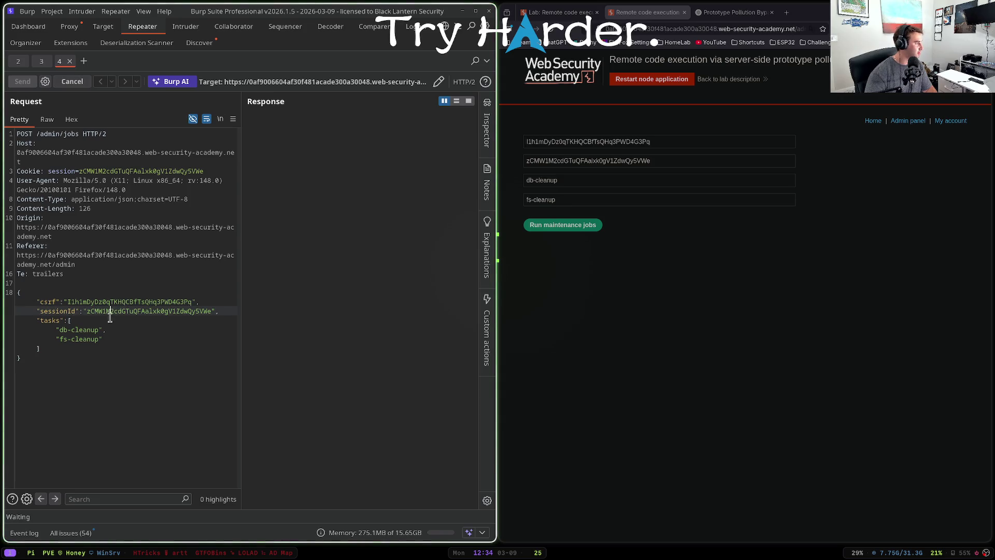
- Test a misspelled db-cleanup task, then restore it and resend so both jobs succeed
{"action": "left_click", "coordinate": [117, 337]}
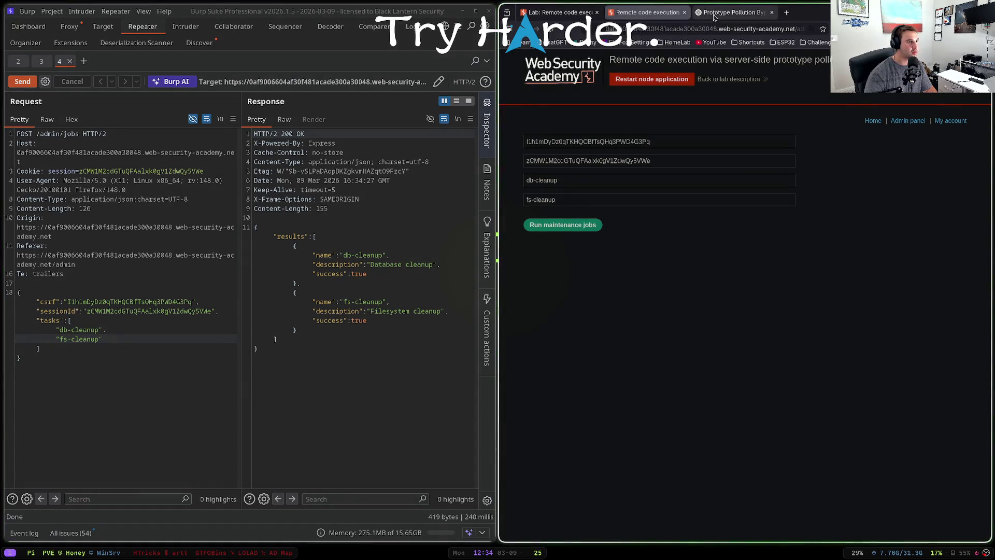
{"action": "left_click", "coordinate": [734, 12]}
{"action": "left_click", "coordinate": [559, 12]}
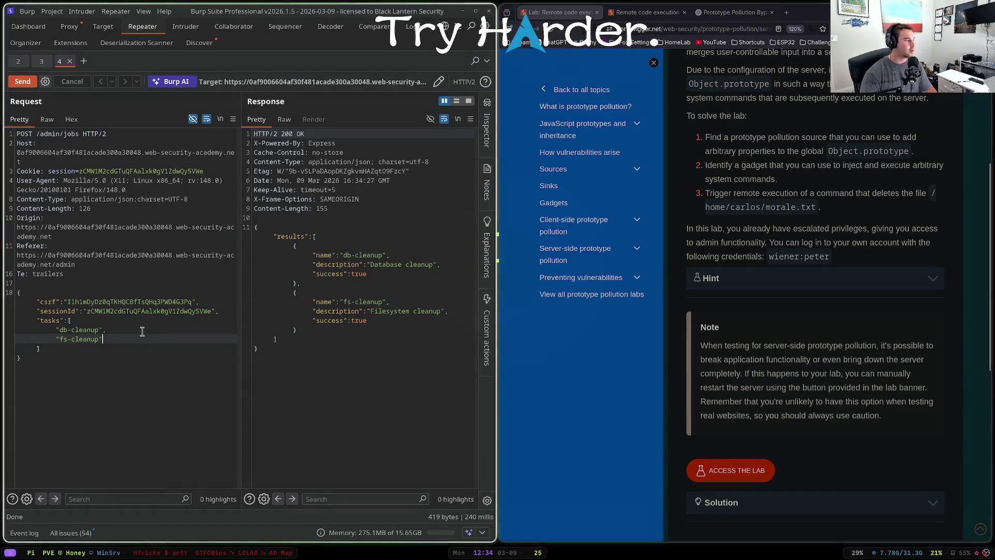
{"action": "left_click", "coordinate": [99, 329]}
{"action": "key", "text": "BackSpace"}
{"action": "key", "text": "ctrl+space"}
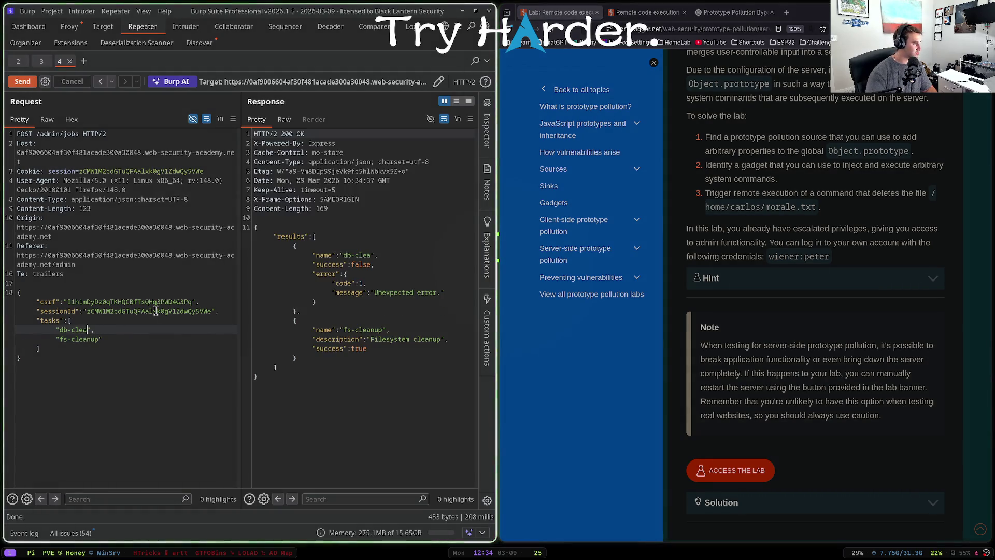
{"action": "type", "text": "nup"}
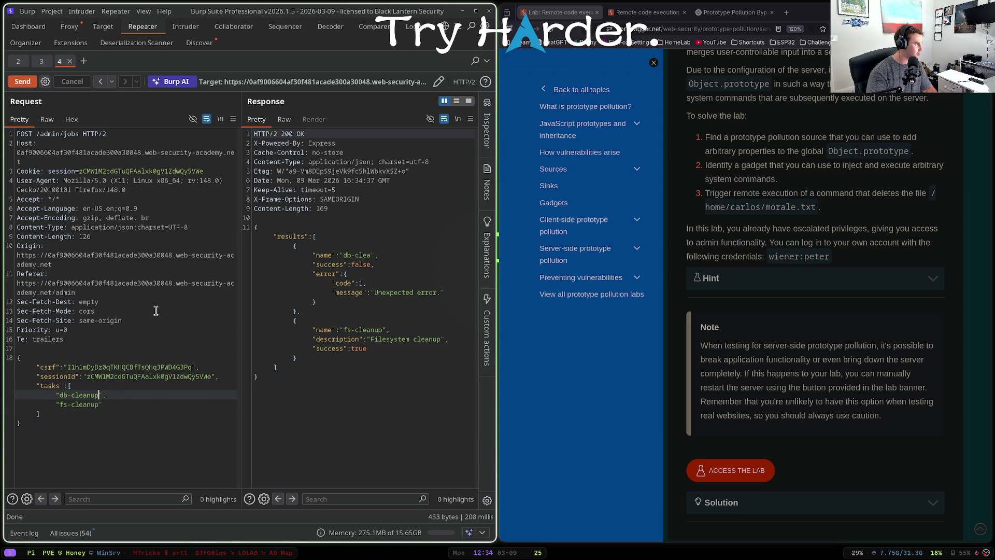
{"action": "key", "text": "ctrl+space"}
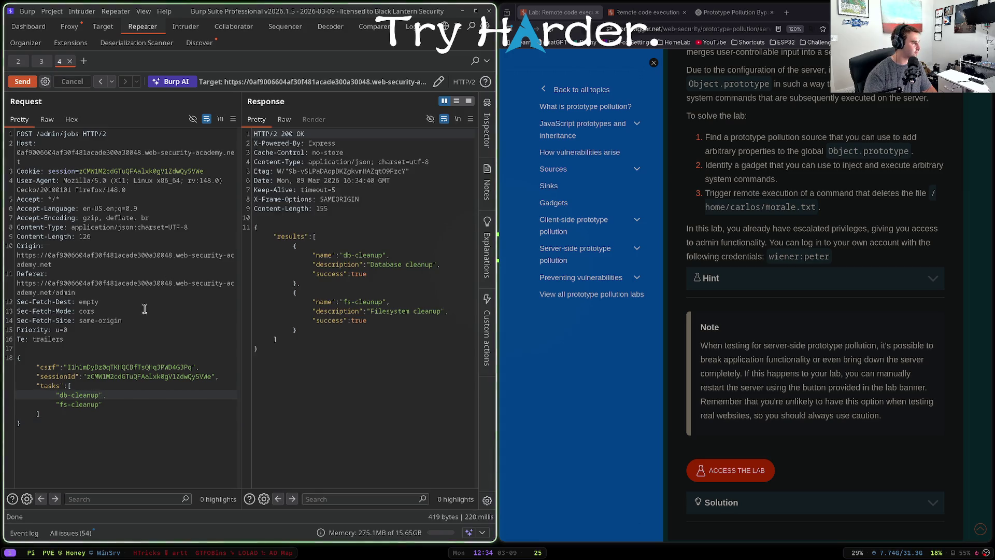
{"action": "left_click", "coordinate": [106, 412]}
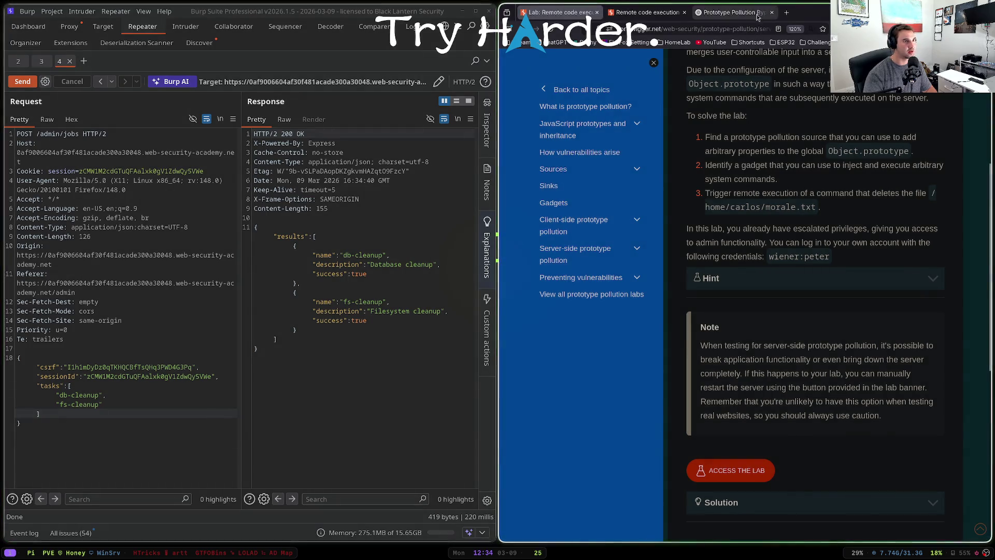
- In a new tab, Google 'protype pollution to rce' and skim the results
{"action": "left_click", "coordinate": [734, 12]}
{"action": "key", "text": "ctrl+t"}
{"action": "type", "text": "protype pollu"}
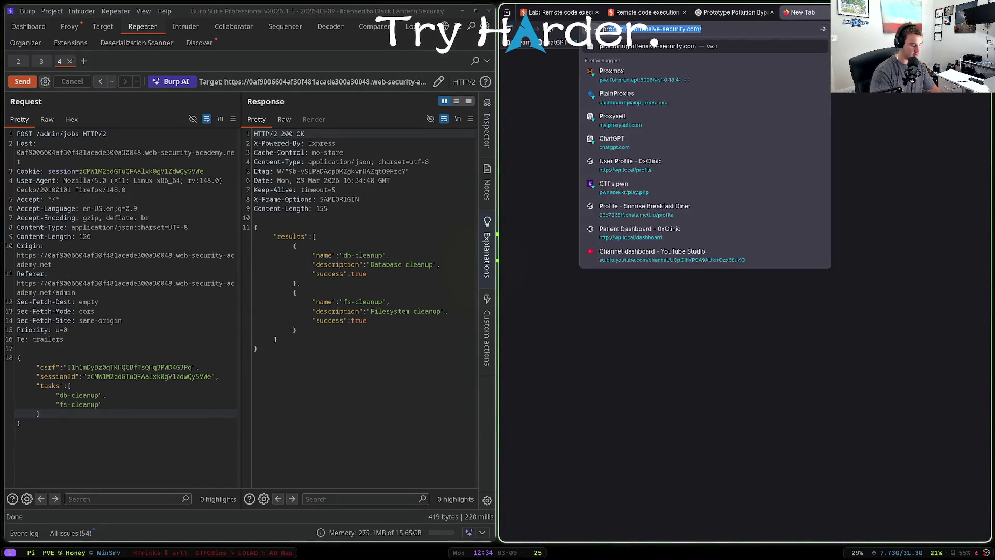
{"action": "type", "text": "tion to rce"}
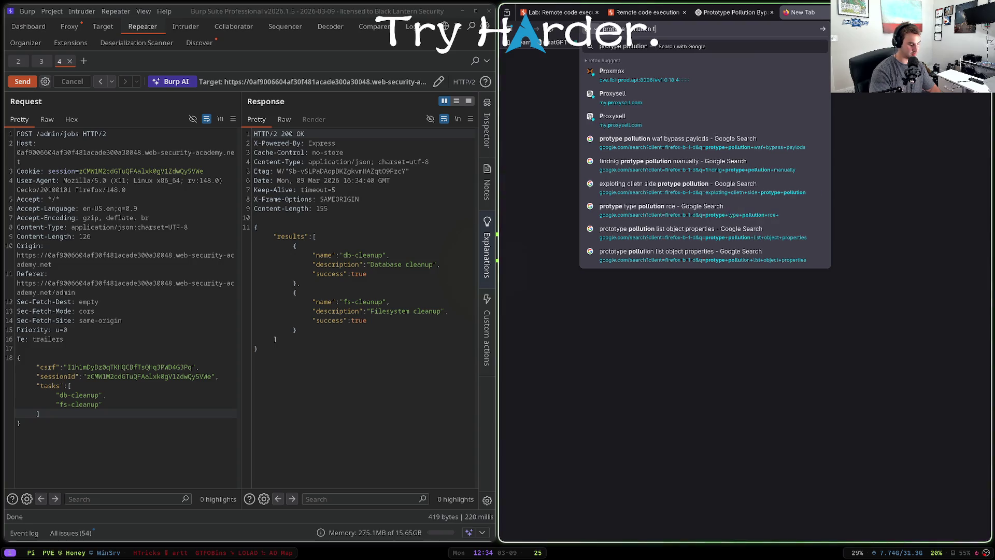
{"action": "key", "text": "Return"}
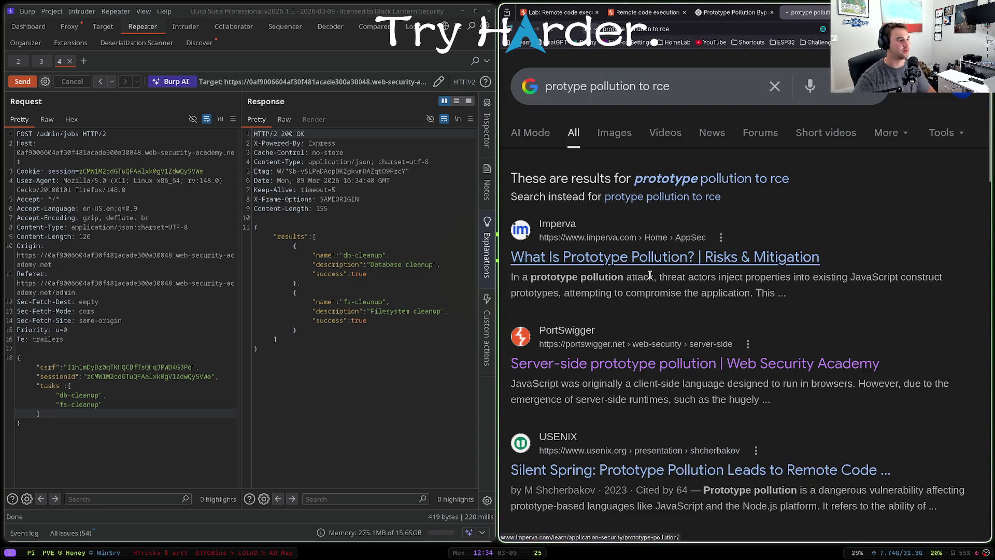
{"action": "scroll", "coordinate": [681, 274], "scroll_direction": "down", "scroll_amount": 2}
{"action": "scroll", "coordinate": [680, 275], "scroll_direction": "down", "scroll_amount": 2}
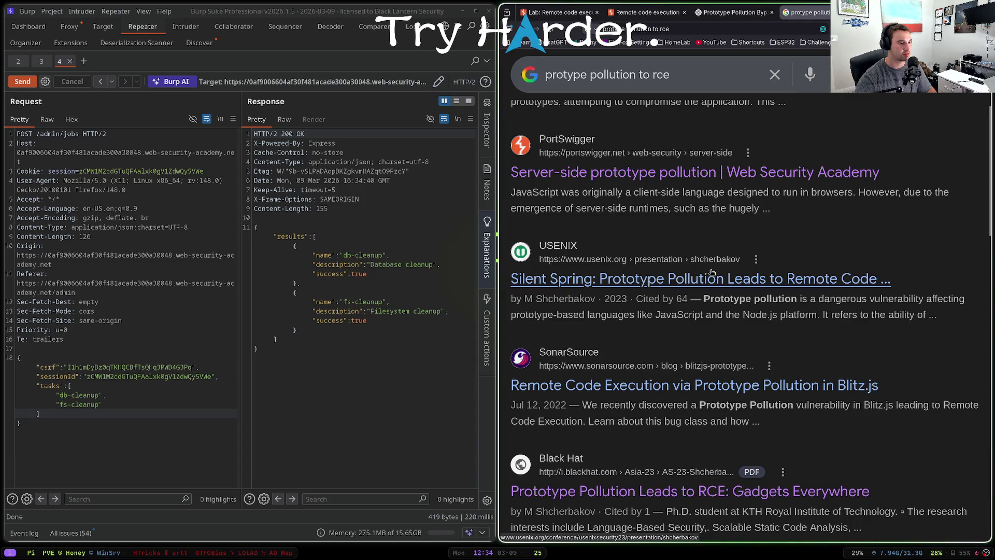
- Open the USENIX Silent Spring result, check the lab description, then return to the search results
{"action": "left_click", "coordinate": [711, 274]}
{"action": "scroll", "coordinate": [704, 267], "scroll_direction": "down", "scroll_amount": 5}
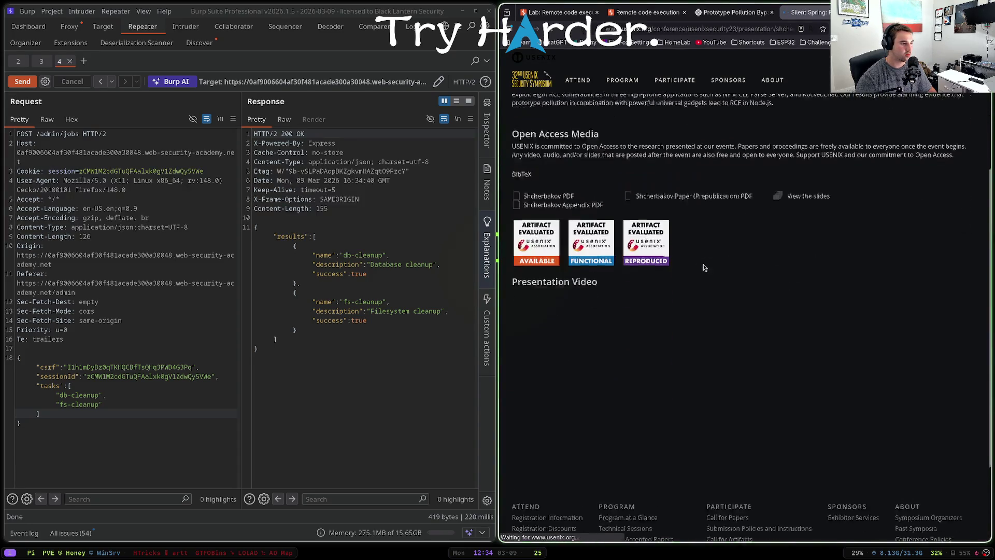
{"action": "scroll", "coordinate": [628, 173], "scroll_direction": "up", "scroll_amount": 4}
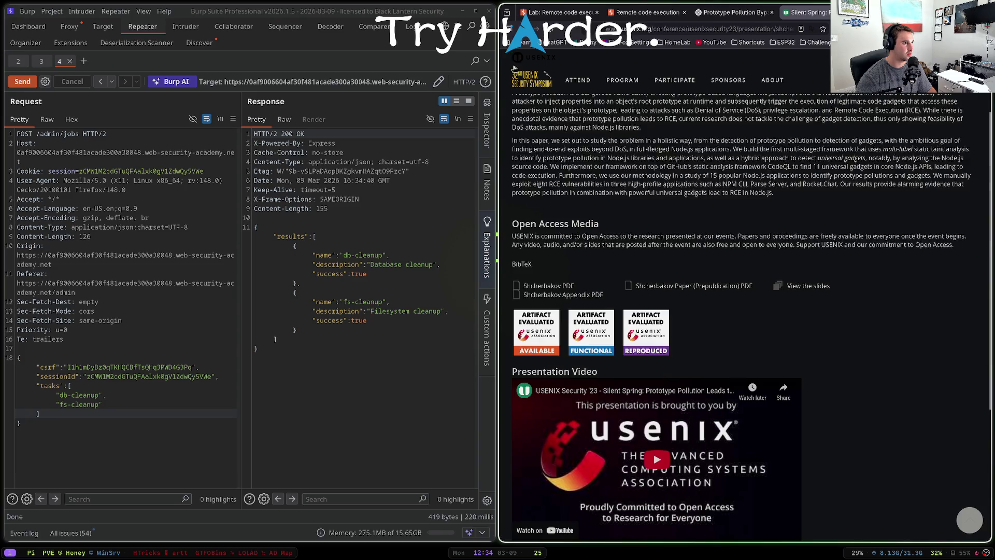
{"action": "left_click", "coordinate": [559, 12]}
{"action": "scroll", "coordinate": [760, 115], "scroll_direction": "up", "scroll_amount": 3}
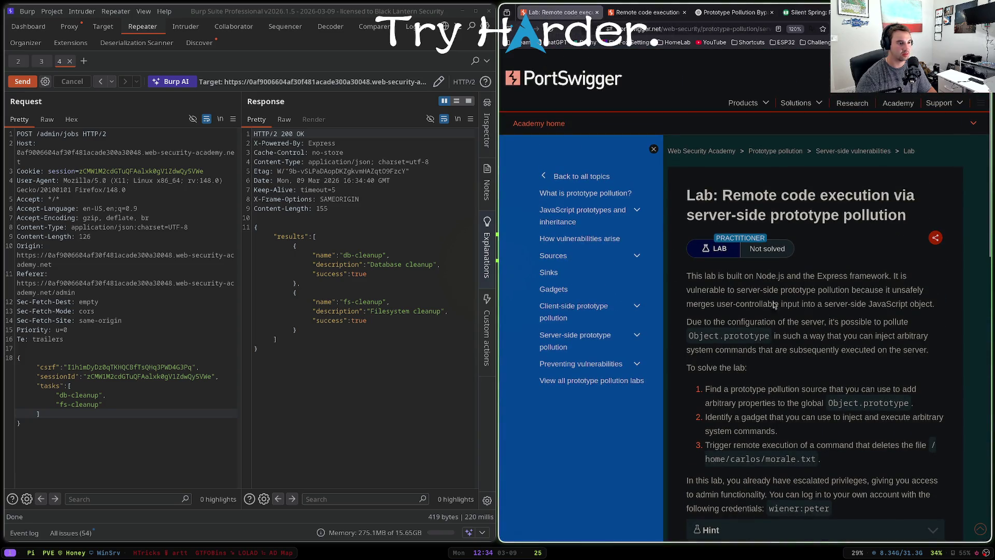
{"action": "left_click", "coordinate": [806, 12]}
{"action": "left_click", "coordinate": [513, 29]}
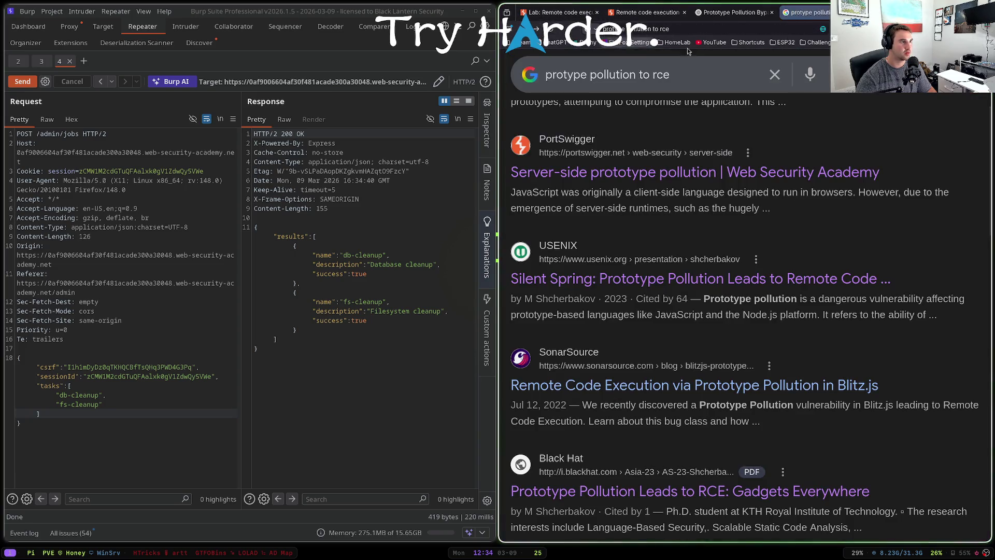
- Refine the search with 'node.js' and read the expanded AI overview's child_process gadgets
{"action": "left_click", "coordinate": [711, 67]}
{"action": "type", "text": "node.js"}
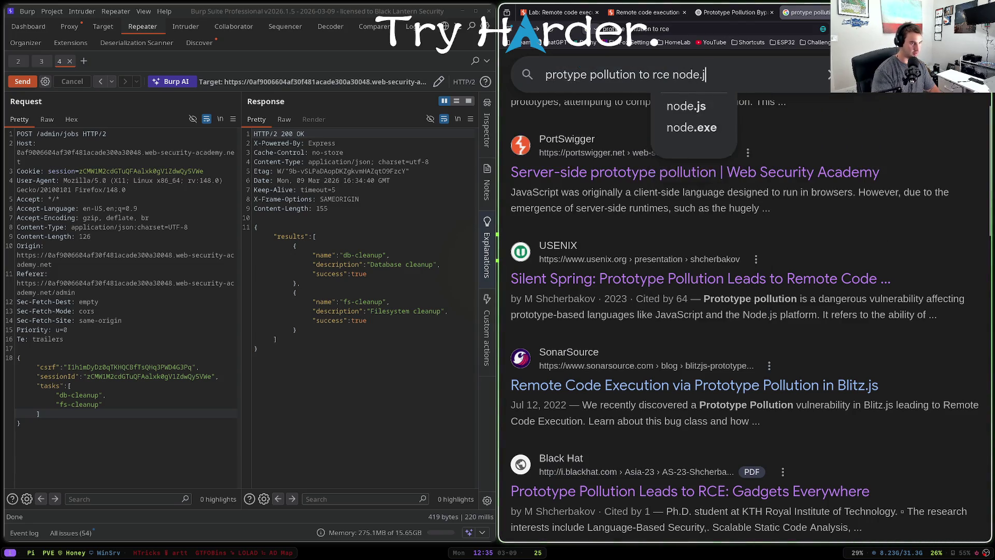
{"action": "key", "text": "Return"}
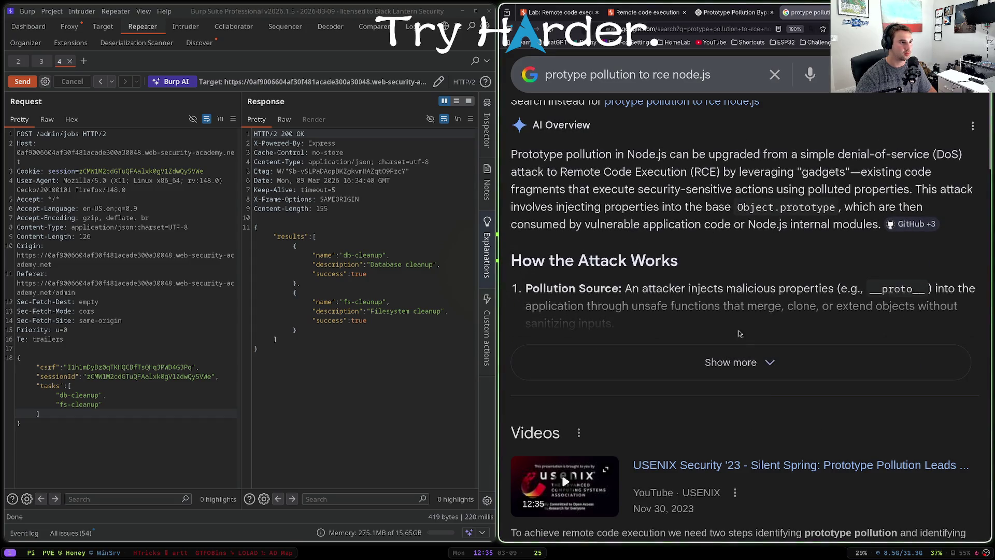
{"action": "left_click", "coordinate": [741, 360]}
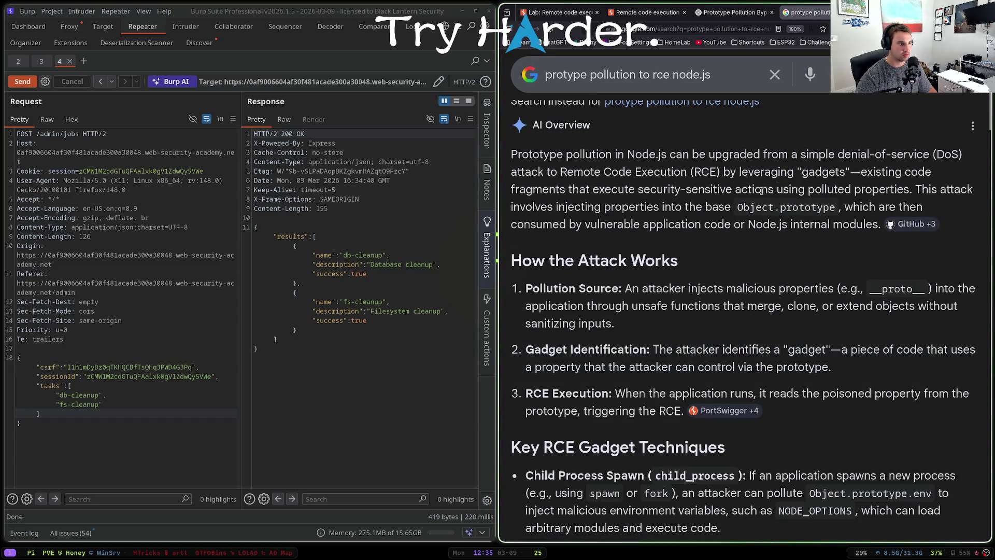
{"action": "scroll", "coordinate": [672, 252], "scroll_direction": "down", "scroll_amount": 3}
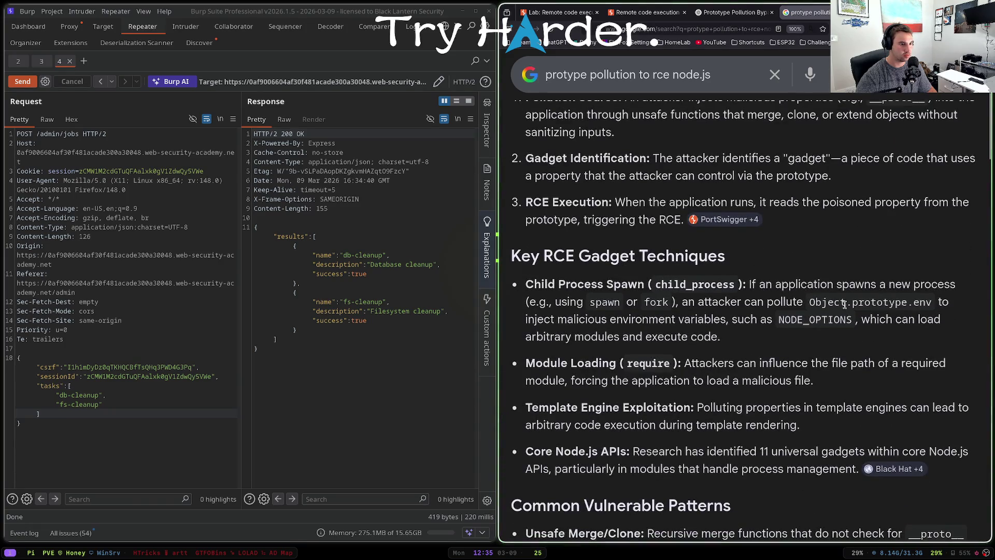
{"action": "mouse_move", "coordinate": [654, 285]}
{"action": "left_mouse_down"}
{"action": "mouse_move", "coordinate": [736, 285]}
{"action": "mouse_move", "coordinate": [655, 285]}
{"action": "left_mouse_up"}
{"action": "left_click", "coordinate": [658, 285]}
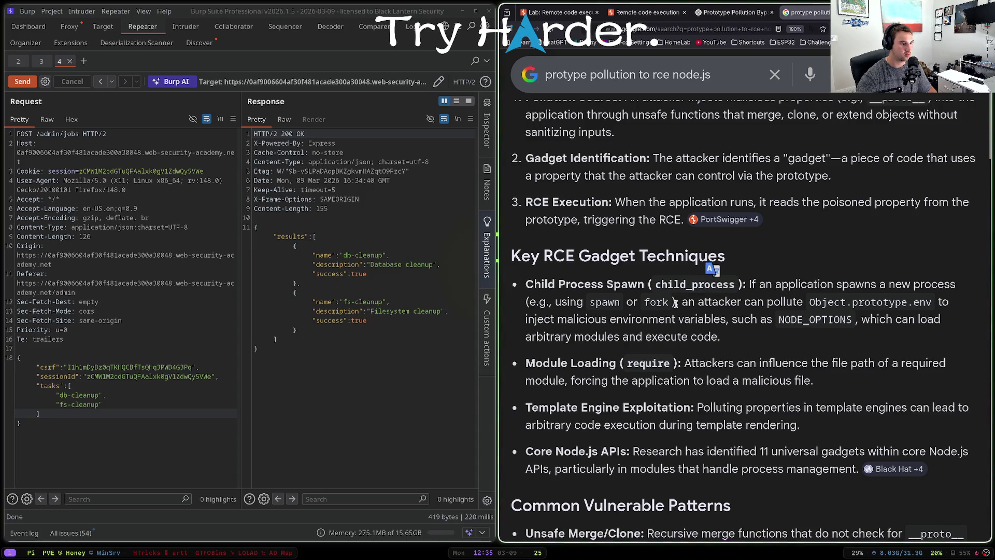
{"action": "scroll", "coordinate": [750, 292], "scroll_direction": "down", "scroll_amount": 5}
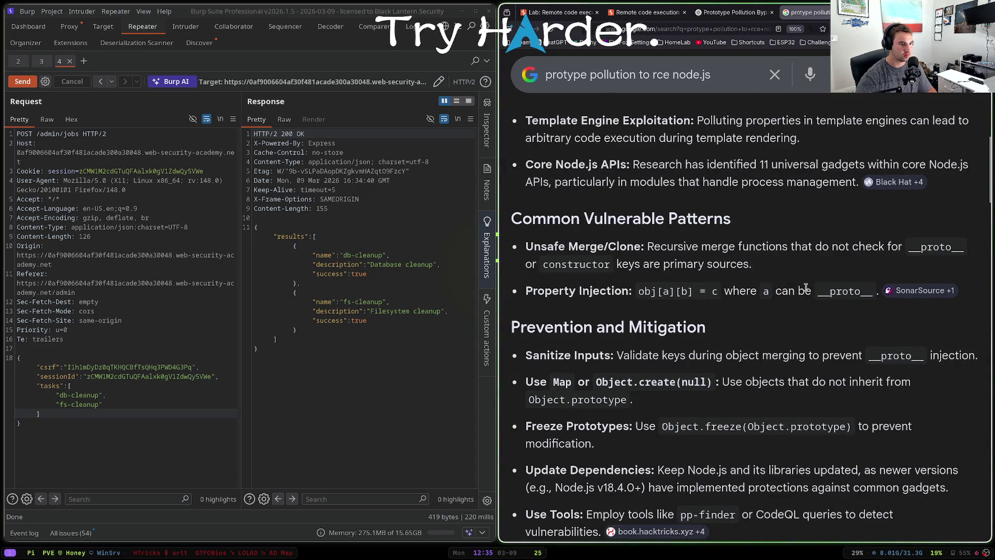
{"action": "scroll", "coordinate": [704, 290], "scroll_direction": "down", "scroll_amount": 3}
{"action": "scroll", "coordinate": [707, 294], "scroll_direction": "down", "scroll_amount": 9}
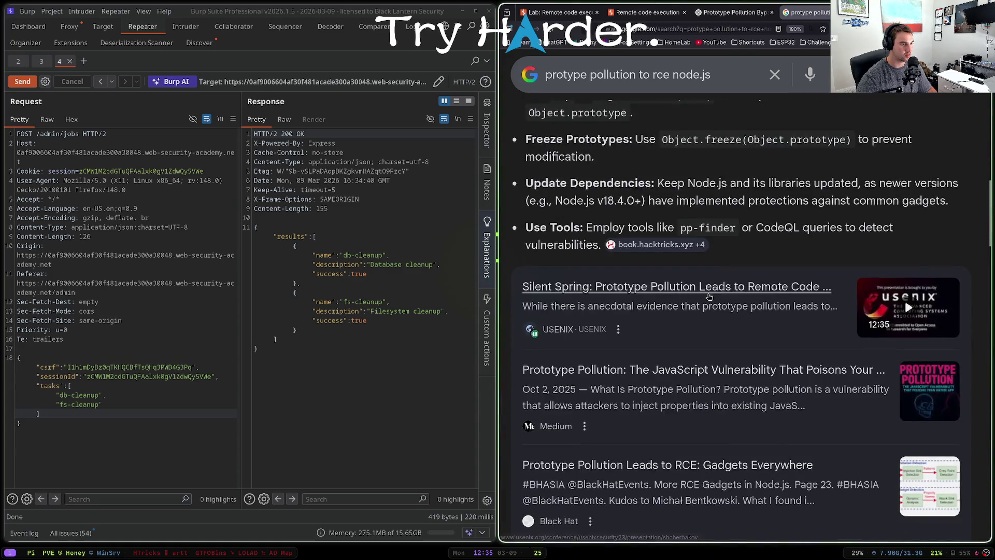
{"action": "key", "text": "super+f"}
- Add a new line after the tasks array's closing bracket and begin the "__proto__" key
{"action": "left_click", "coordinate": [161, 321]}
{"action": "key", "text": "Down"}
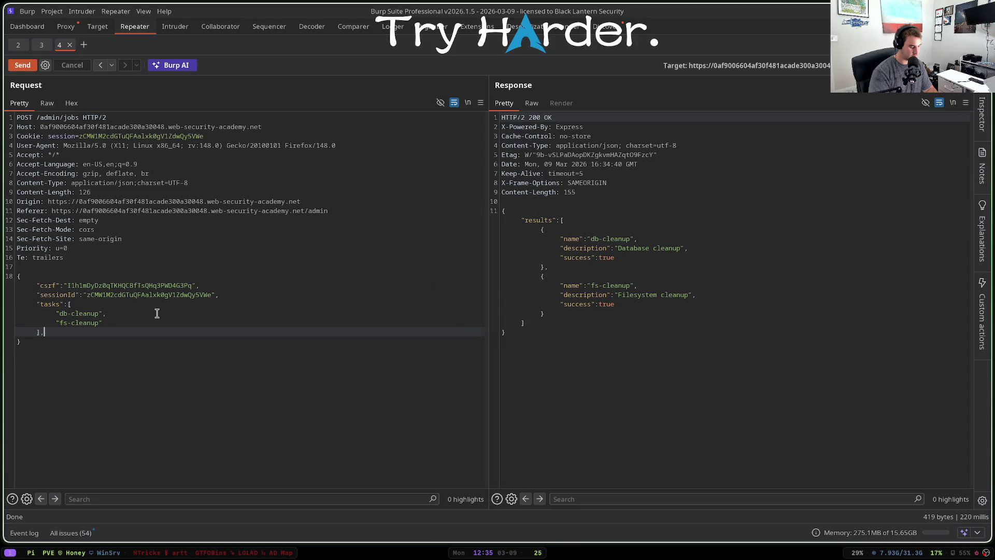
{"action": "key", "text": "Return"}
{"action": "type", "text": "\"__proto__\":{"}
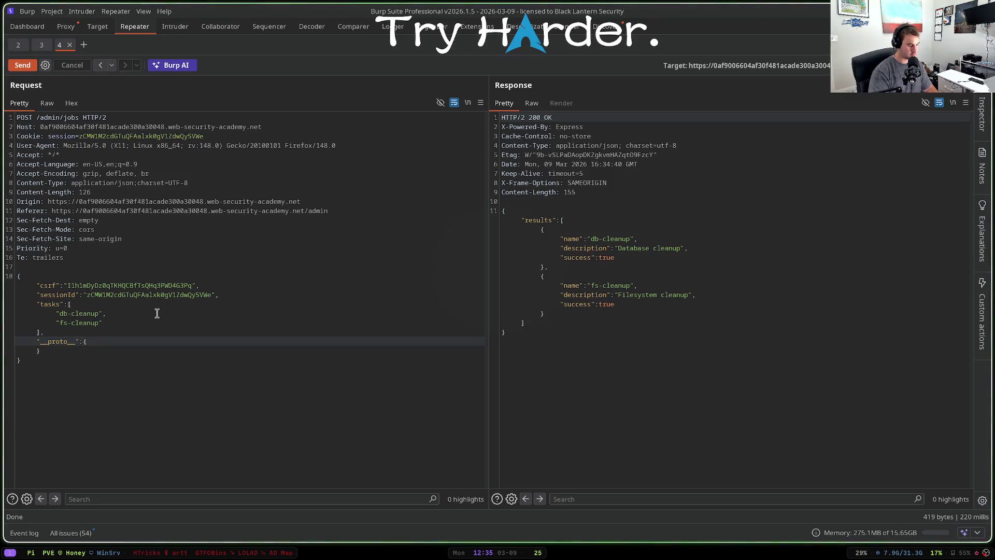
{"action": "key", "text": "super+b"}
{"action": "scroll", "coordinate": [673, 261], "scroll_direction": "down", "scroll_amount": 5}
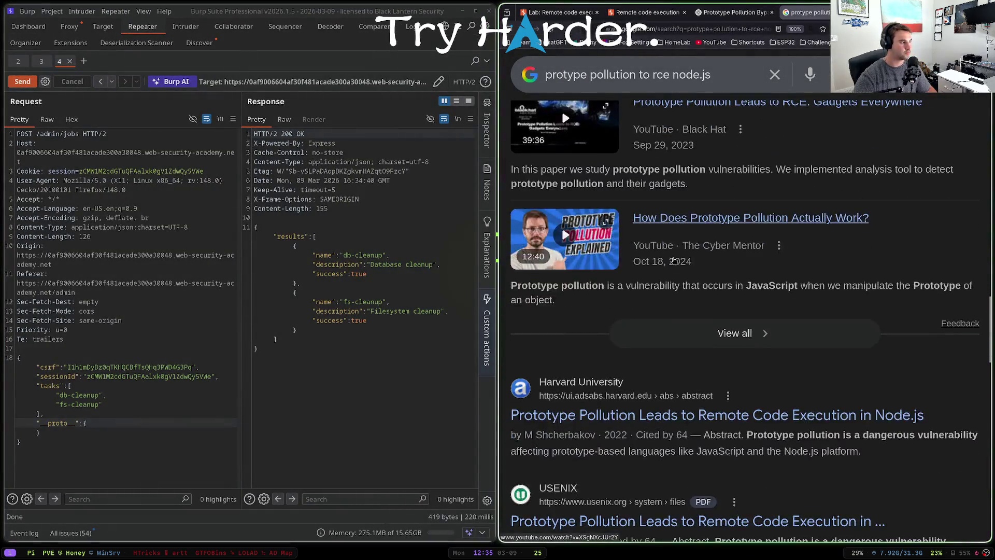
- Open and skim the USENIX prototype pollution paper PDF
{"action": "scroll", "coordinate": [673, 261], "scroll_direction": "down", "scroll_amount": 2}
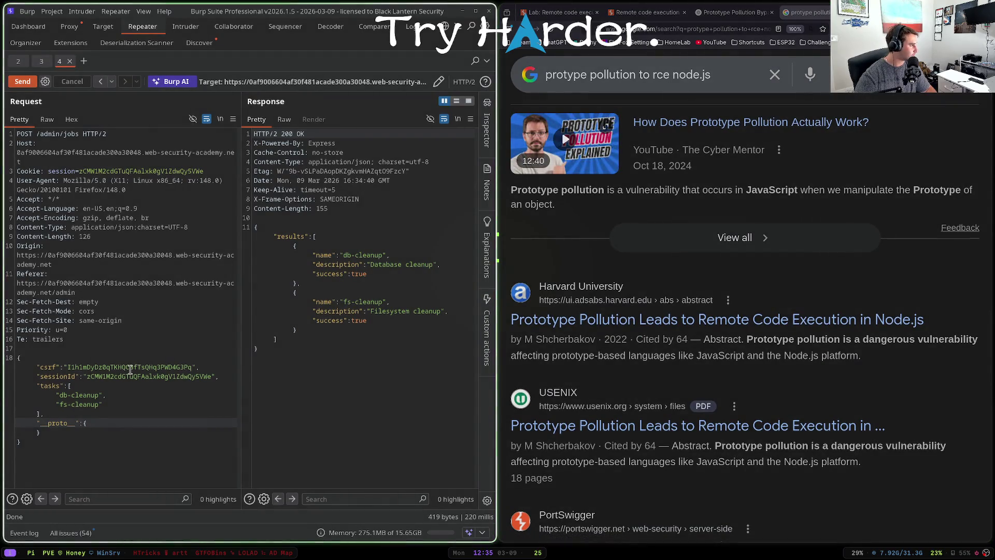
{"action": "left_click", "coordinate": [115, 428]}
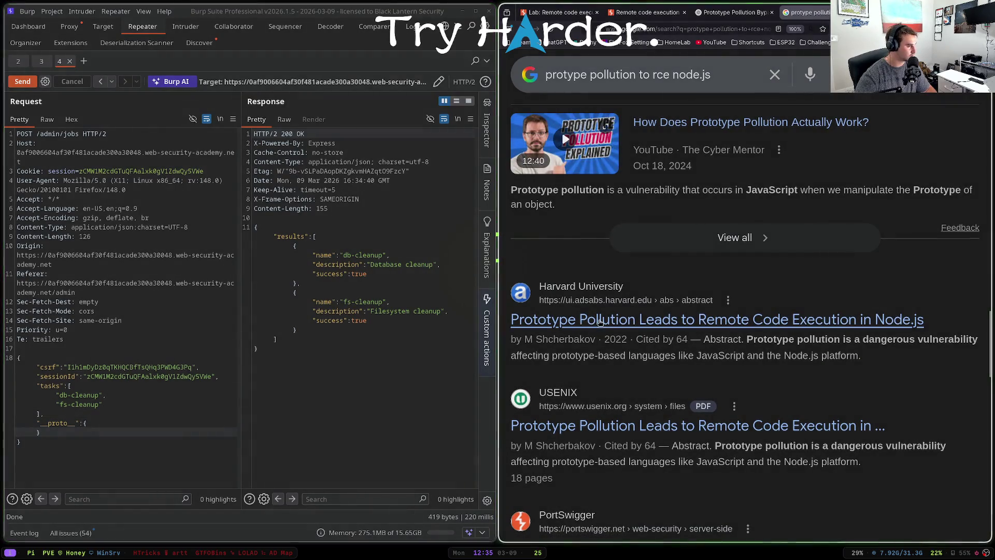
{"action": "scroll", "coordinate": [648, 349], "scroll_direction": "down", "scroll_amount": 2}
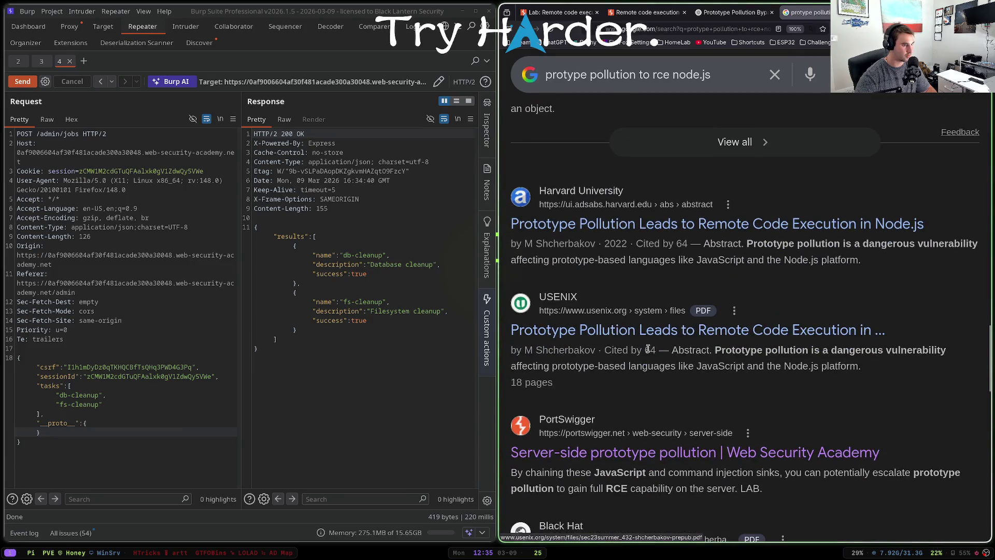
{"action": "left_click", "coordinate": [661, 335]}
{"action": "scroll", "coordinate": [659, 331], "scroll_direction": "down", "scroll_amount": 10}
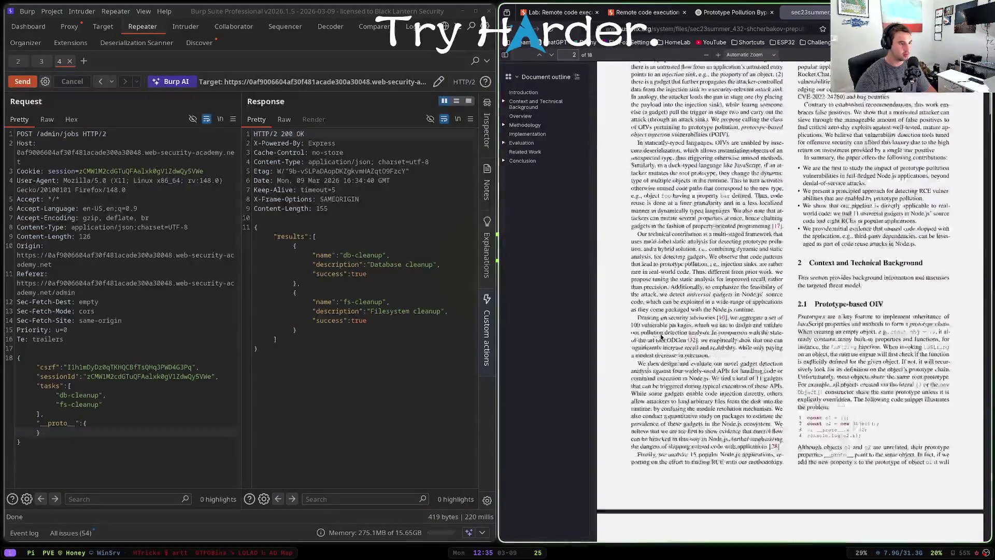
{"action": "scroll", "coordinate": [660, 331], "scroll_direction": "down", "scroll_amount": 15}
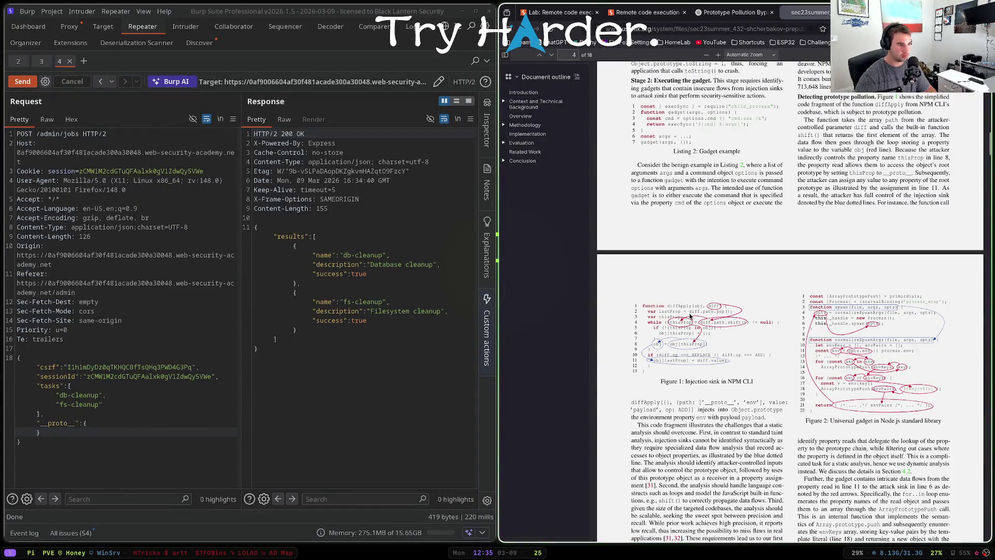
{"action": "scroll", "coordinate": [702, 190], "scroll_direction": "up", "scroll_amount": 2}
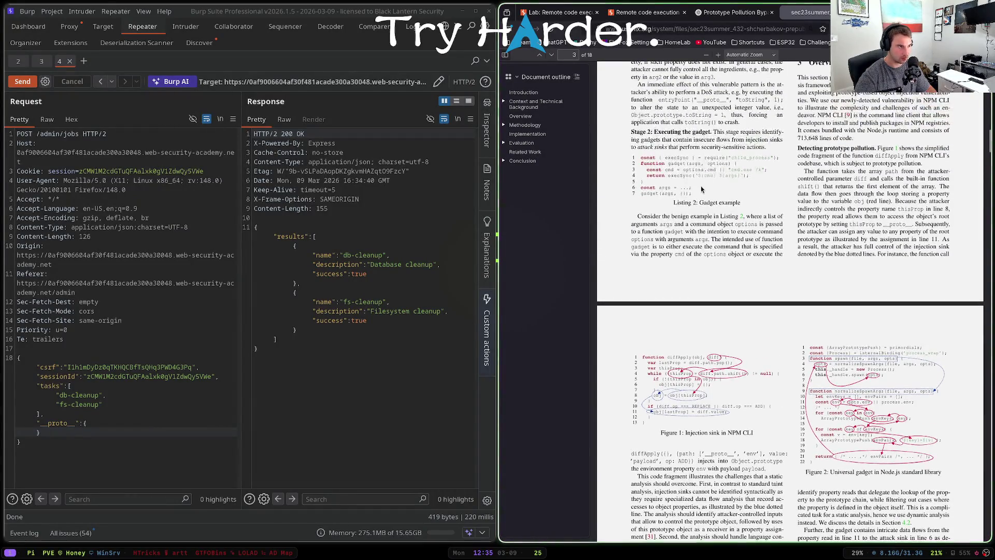
{"action": "key", "text": "alt+Left"}
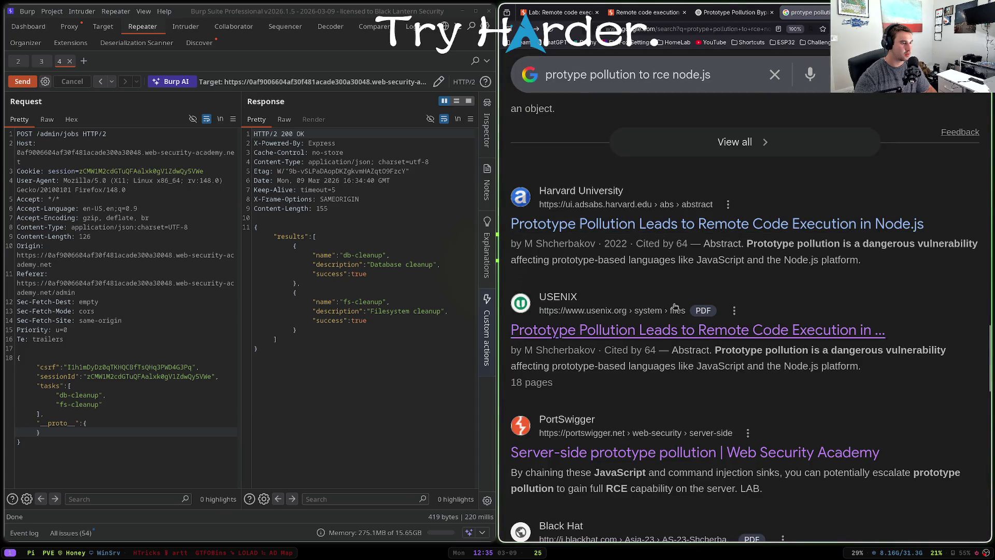
- Look over the Harvard abstract and the USENIX Silent Spring paper page
{"action": "left_click", "coordinate": [660, 224]}
{"action": "scroll", "coordinate": [661, 231], "scroll_direction": "down", "scroll_amount": 4}
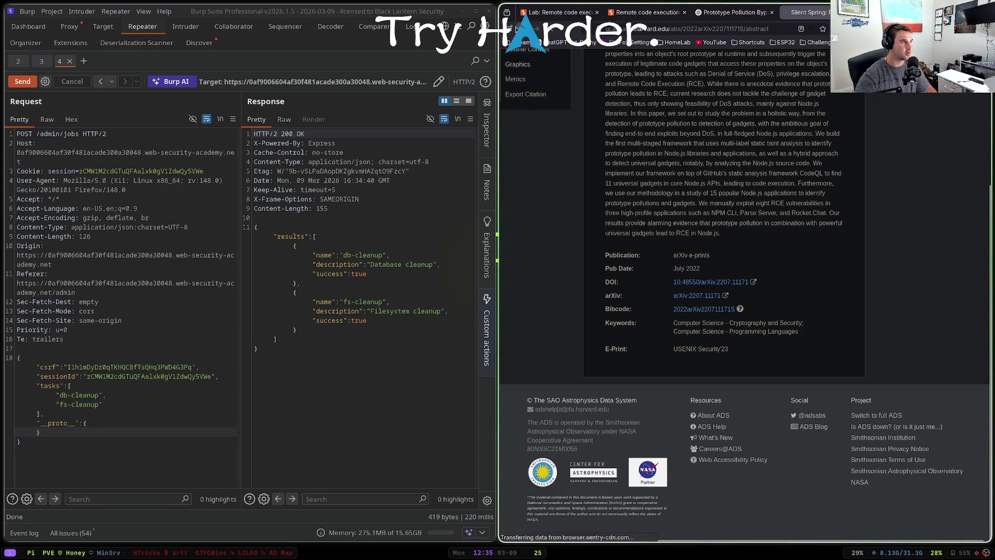
{"action": "key", "text": "alt+Left"}
{"action": "scroll", "coordinate": [661, 222], "scroll_direction": "up", "scroll_amount": 10}
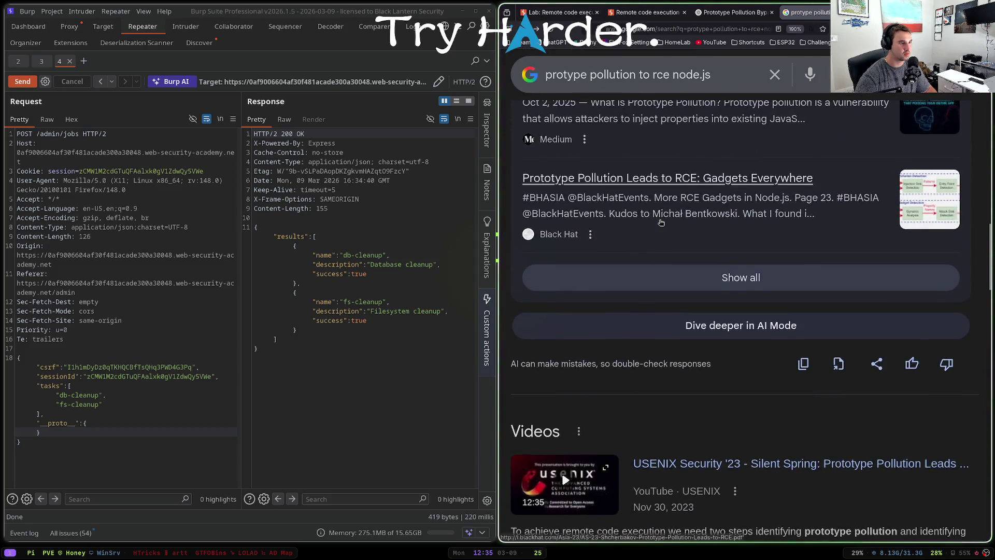
{"action": "scroll", "coordinate": [661, 222], "scroll_direction": "up", "scroll_amount": 4}
{"action": "left_click", "coordinate": [665, 209]}
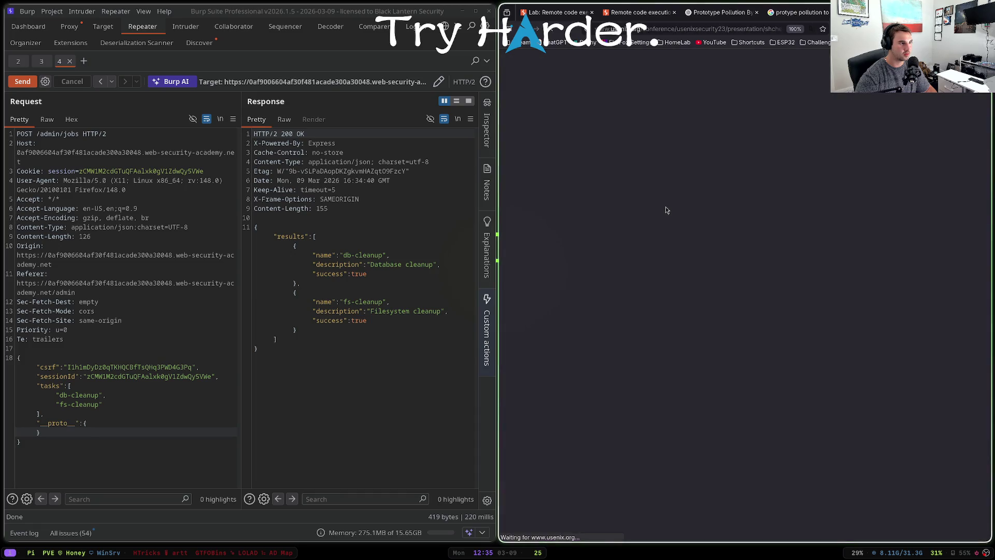
{"action": "scroll", "coordinate": [666, 210], "scroll_direction": "down", "scroll_amount": 10}
{"action": "scroll", "coordinate": [665, 206], "scroll_direction": "up", "scroll_amount": 4}
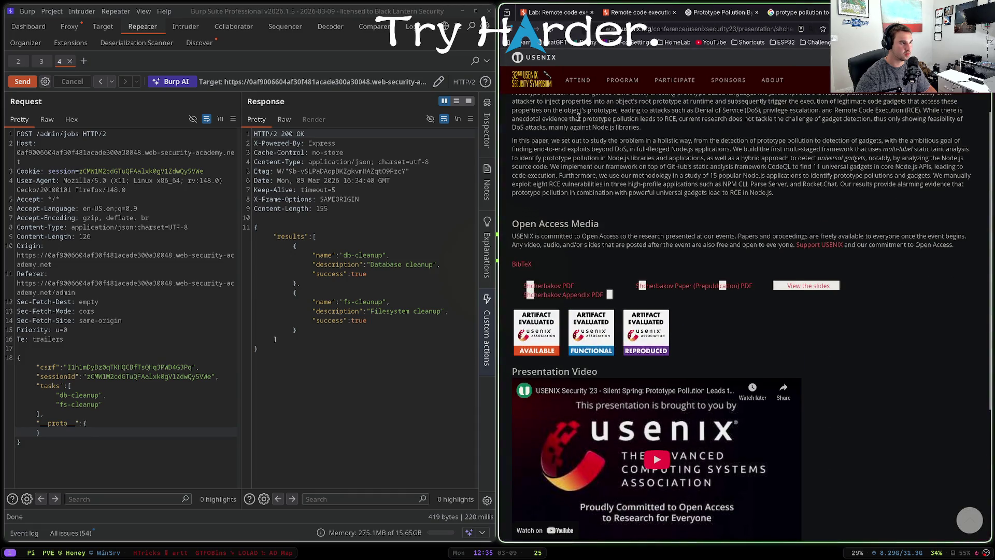
- Open the Black Hat Asia slides and read to the prototype-based inheritance examples
{"action": "key", "text": "ctrl+Tab"}
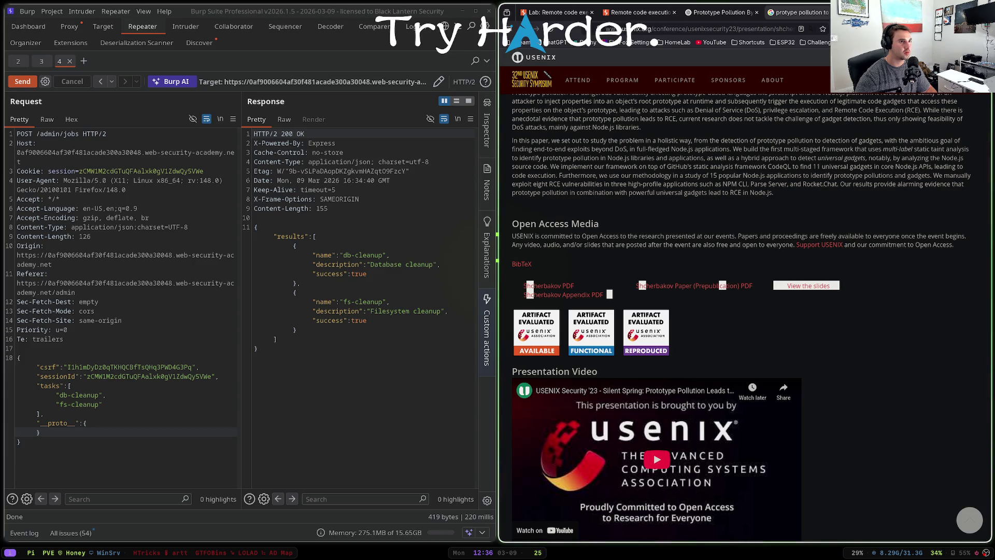
{"action": "scroll", "coordinate": [695, 281], "scroll_direction": "down", "scroll_amount": 5}
{"action": "left_click", "coordinate": [695, 281]}
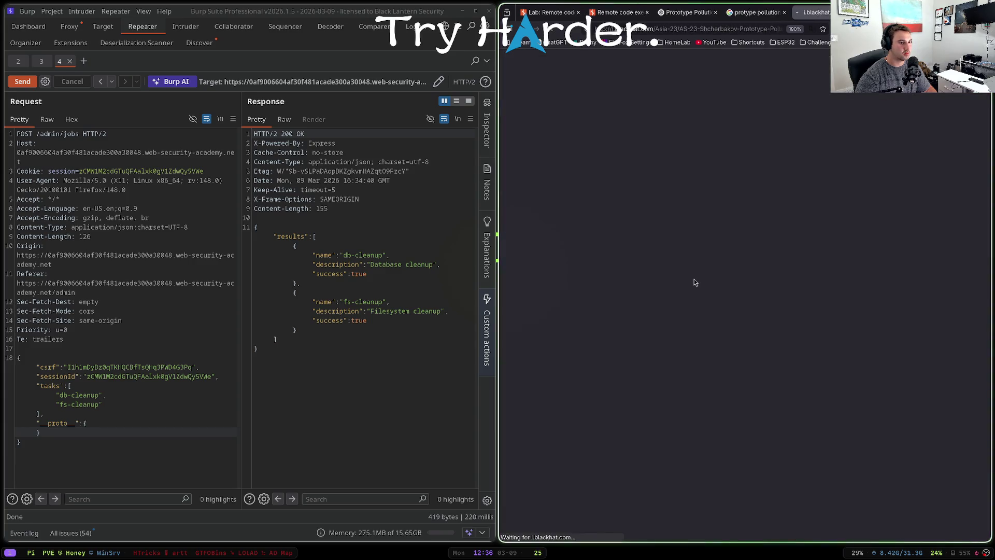
{"action": "scroll", "coordinate": [700, 247], "scroll_direction": "down", "scroll_amount": 5}
{"action": "scroll", "coordinate": [700, 247], "scroll_direction": "down", "scroll_amount": 8}
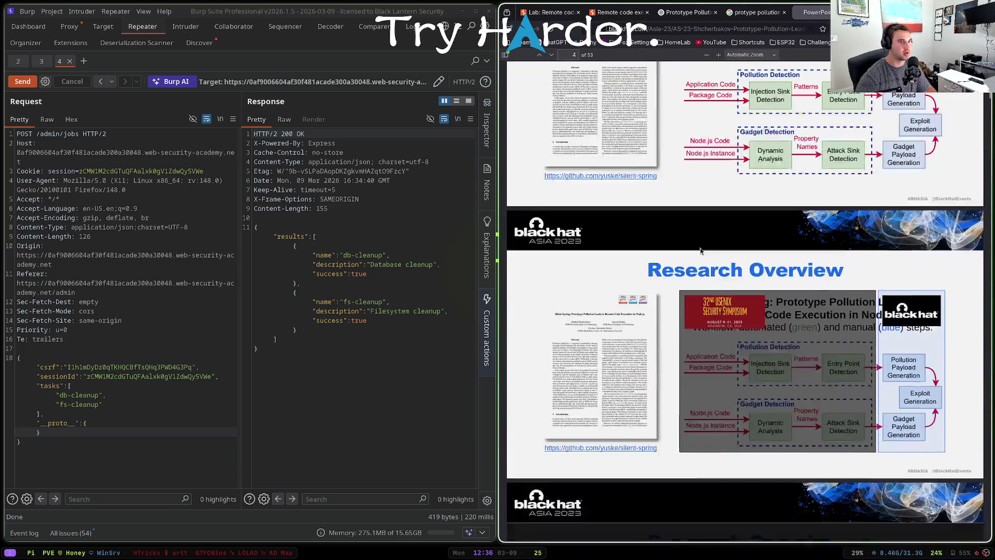
{"action": "scroll", "coordinate": [699, 247], "scroll_direction": "down", "scroll_amount": 8}
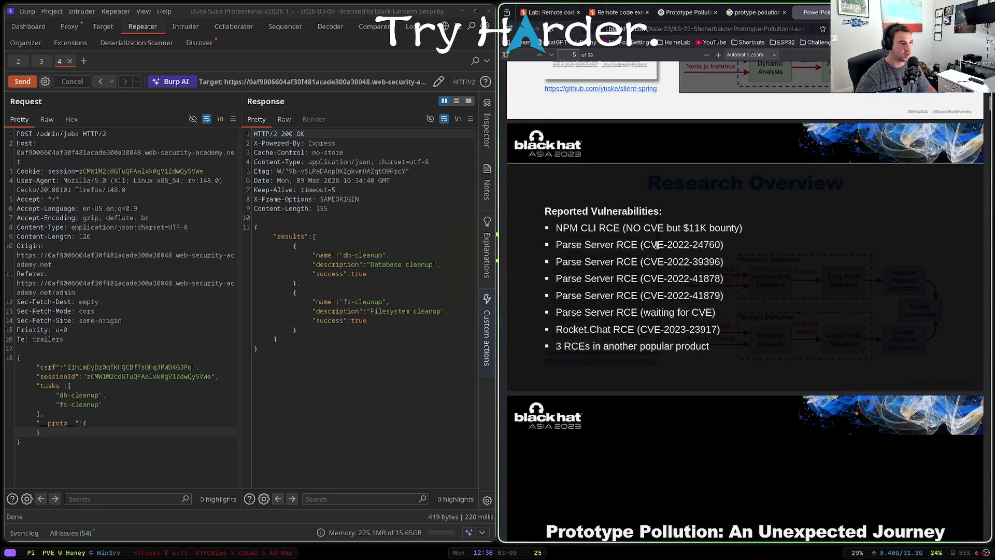
{"action": "scroll", "coordinate": [658, 248], "scroll_direction": "down", "scroll_amount": 4}
{"action": "scroll", "coordinate": [657, 250], "scroll_direction": "down", "scroll_amount": 5}
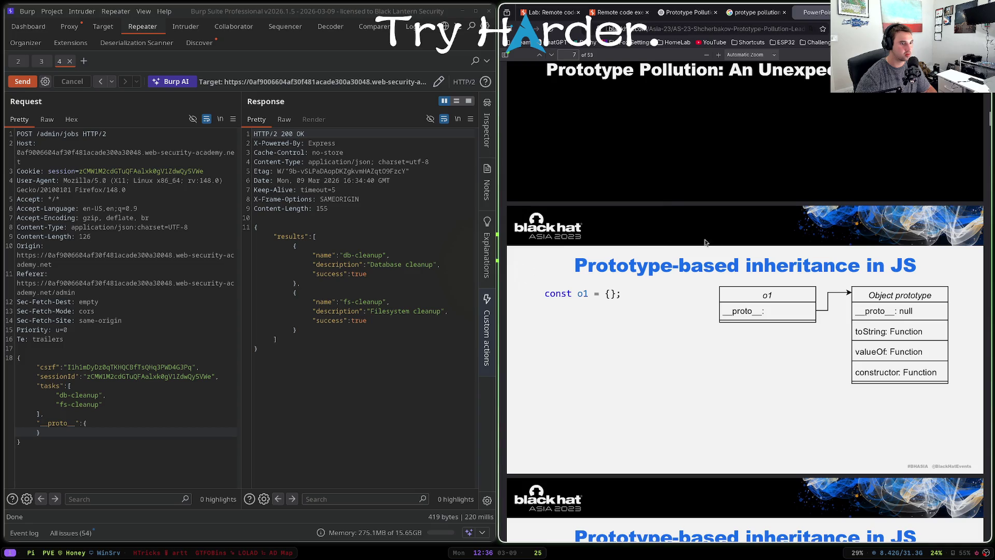
{"action": "scroll", "coordinate": [719, 265], "scroll_direction": "down", "scroll_amount": 5}
{"action": "scroll", "coordinate": [770, 245], "scroll_direction": "down", "scroll_amount": 2}
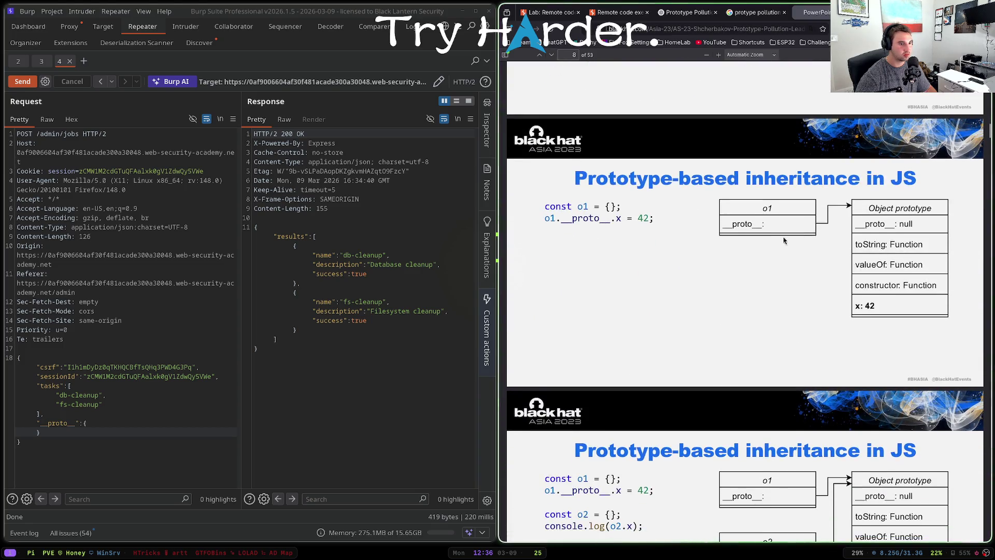
{"action": "scroll", "coordinate": [746, 223], "scroll_direction": "down", "scroll_amount": 4}
{"action": "left_click", "coordinate": [130, 273]}
{"action": "left_click", "coordinate": [145, 320]}
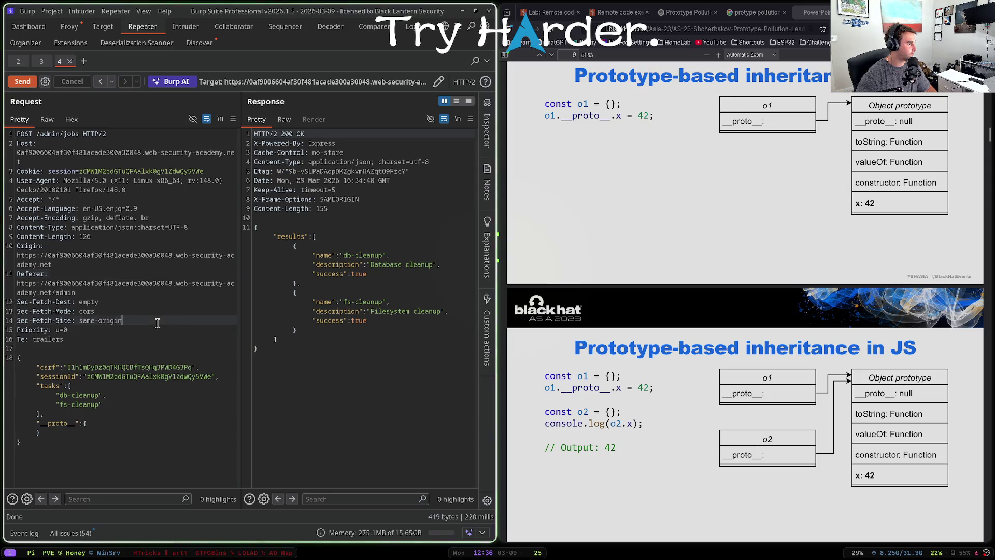
- Add "demo":true inside the __proto__ object and resend the /admin/jobs request
{"action": "left_click", "coordinate": [125, 423]}
{"action": "key", "text": "Return"}
{"action": "type", "text": "\"demo\":true"}
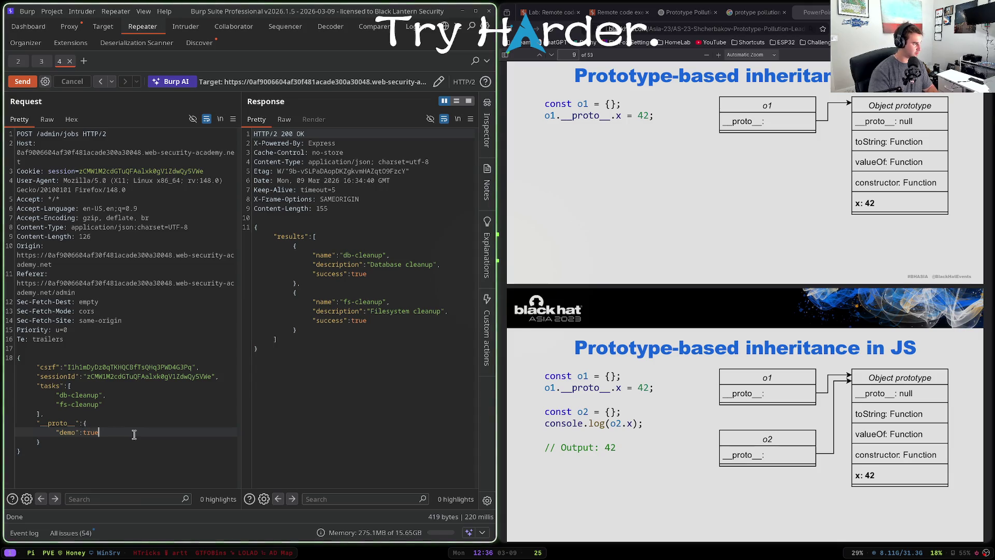
{"action": "key", "text": "ctrl+space"}
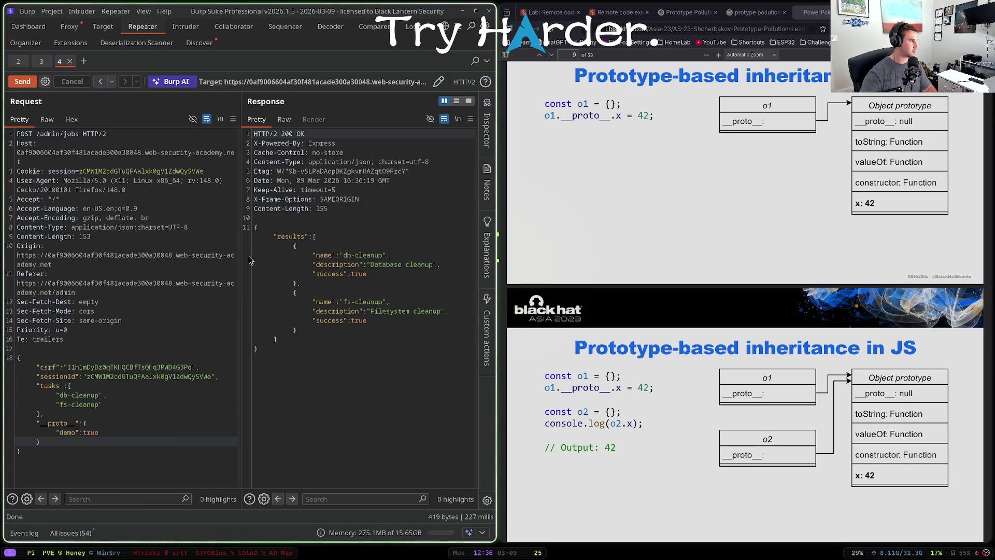
- Turn Proxy interception off and go back to the Repeater request
{"action": "left_click", "coordinate": [72, 28]}
{"action": "left_click", "coordinate": [70, 81]}
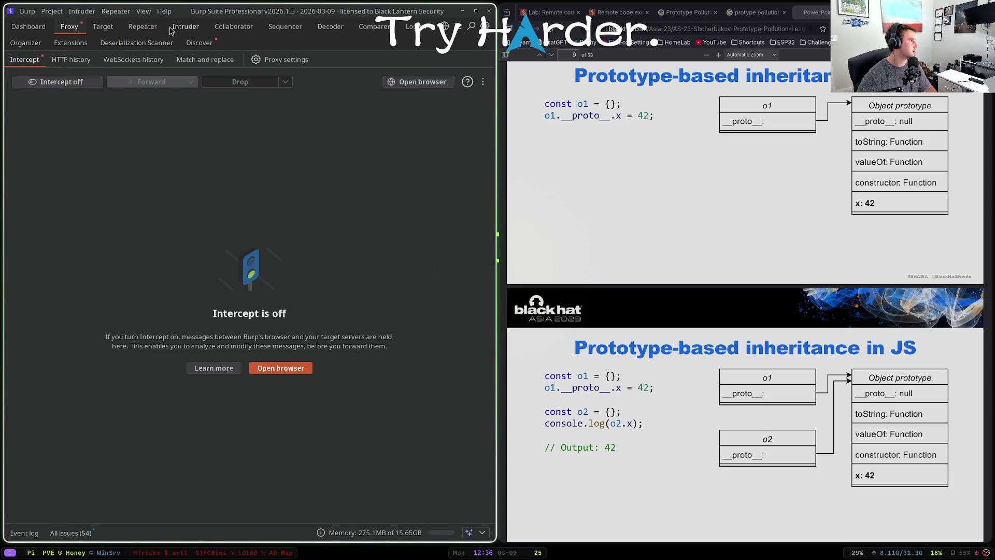
{"action": "left_click", "coordinate": [142, 26]}
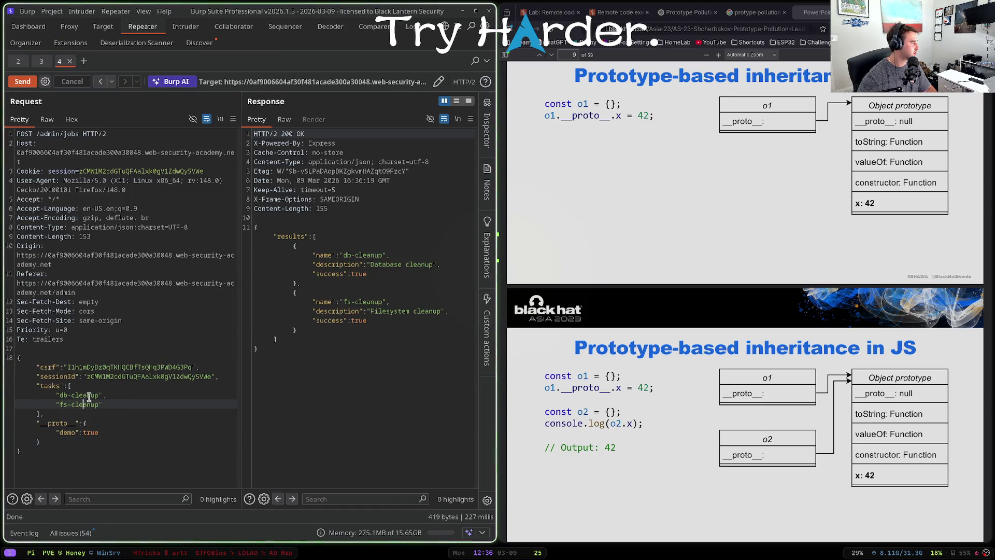
{"action": "left_click", "coordinate": [88, 404]}
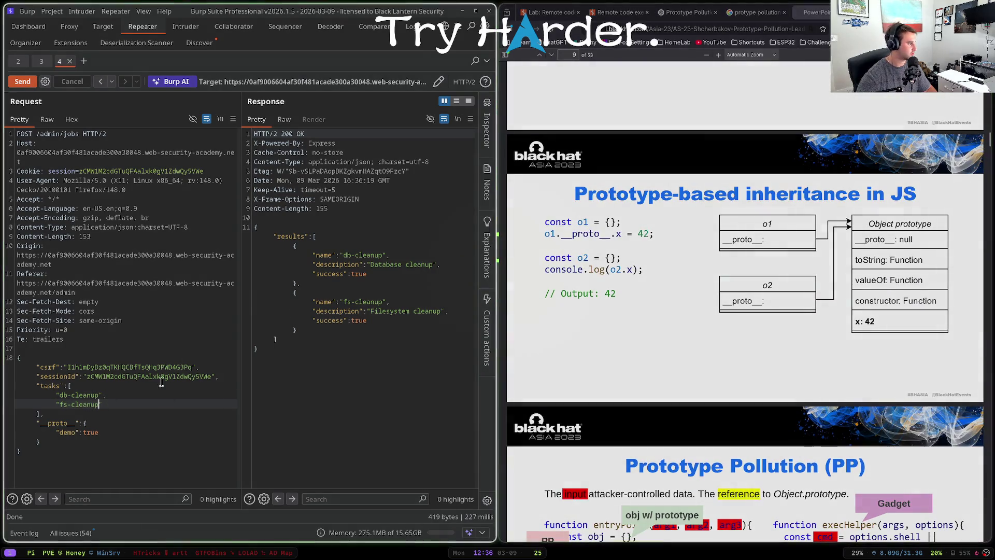
- Scroll the Black Hat slides down to the child_process Implementation and Gadget I (Windows) slides
{"action": "scroll", "coordinate": [587, 271], "scroll_direction": "down", "scroll_amount": 2}
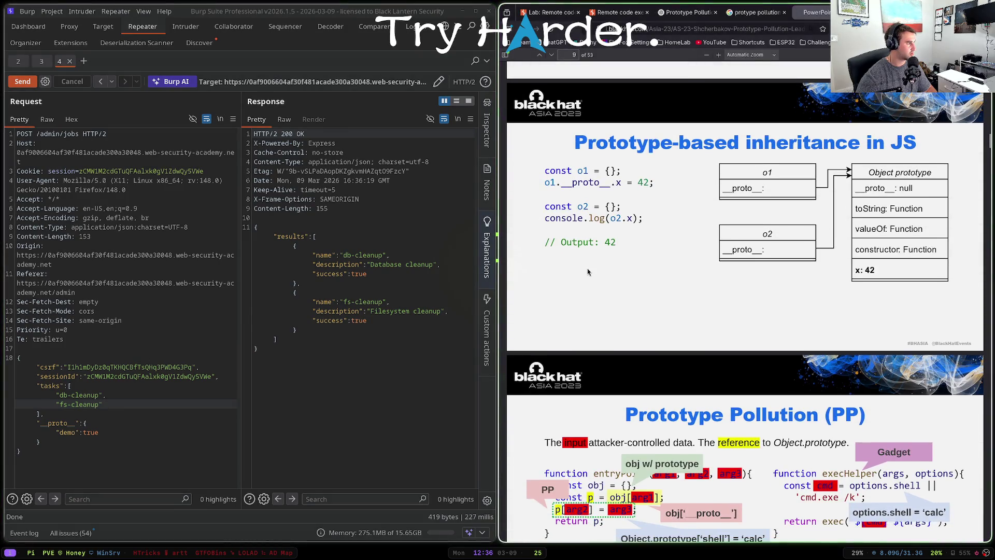
{"action": "scroll", "coordinate": [587, 272], "scroll_direction": "down", "scroll_amount": 4}
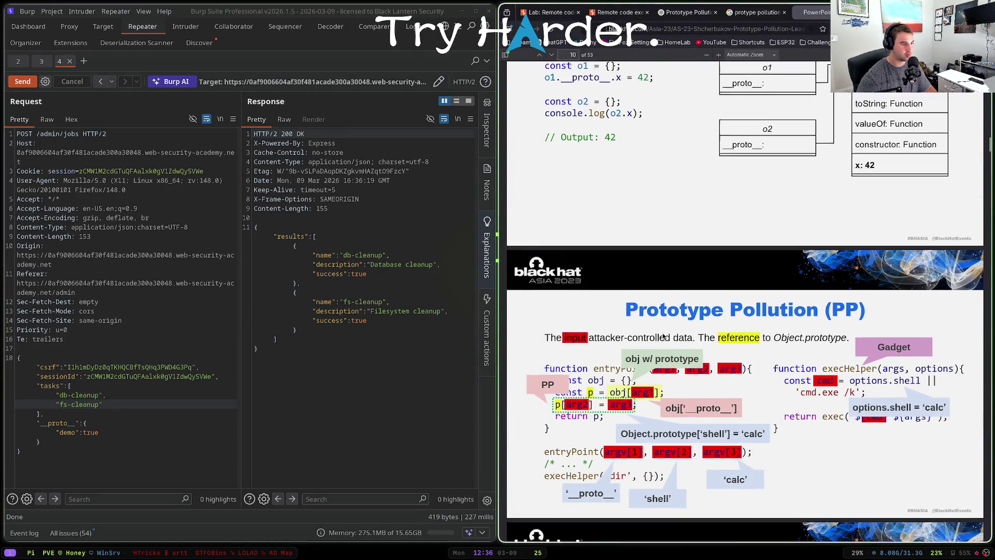
{"action": "scroll", "coordinate": [741, 311], "scroll_direction": "down", "scroll_amount": 5}
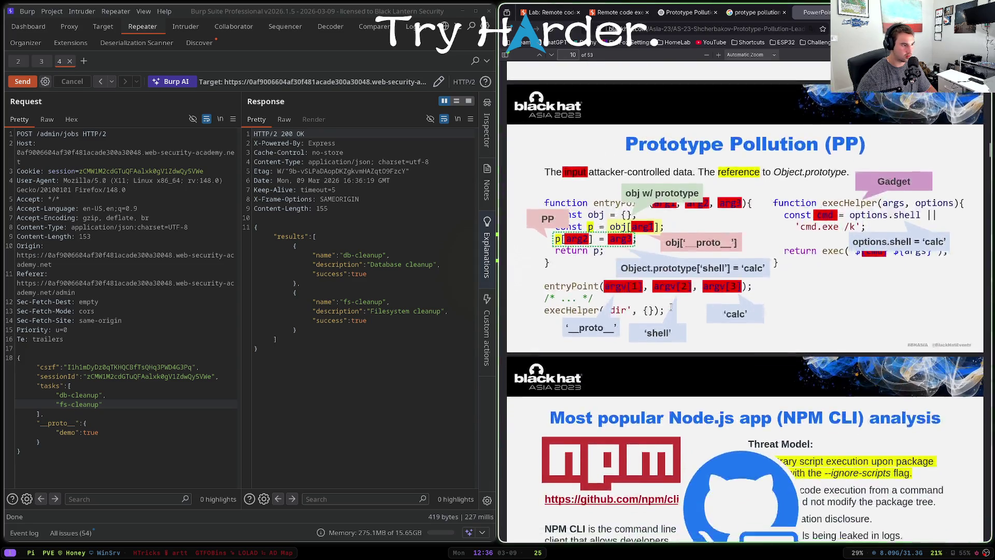
{"action": "scroll", "coordinate": [672, 310], "scroll_direction": "down", "scroll_amount": 9}
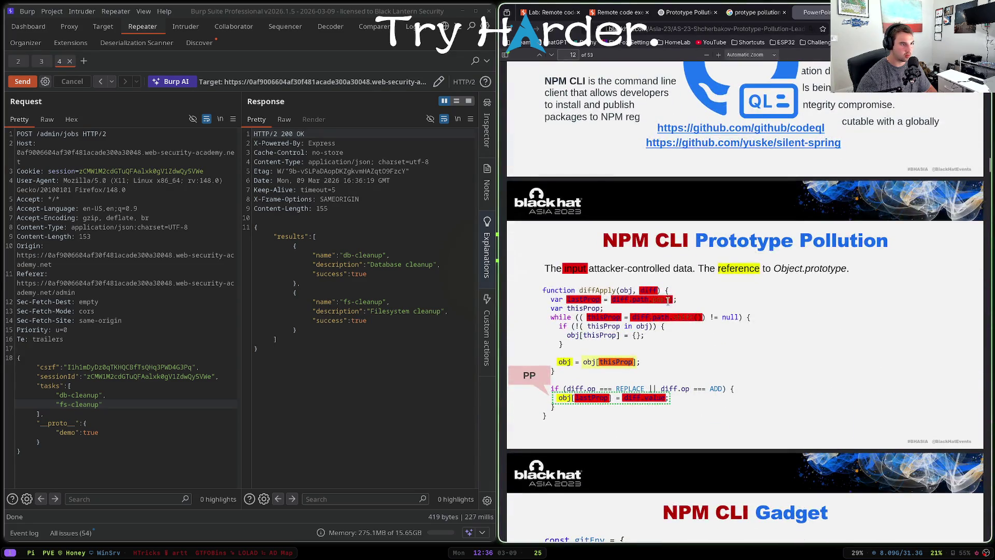
{"action": "scroll", "coordinate": [664, 294], "scroll_direction": "down", "scroll_amount": 11}
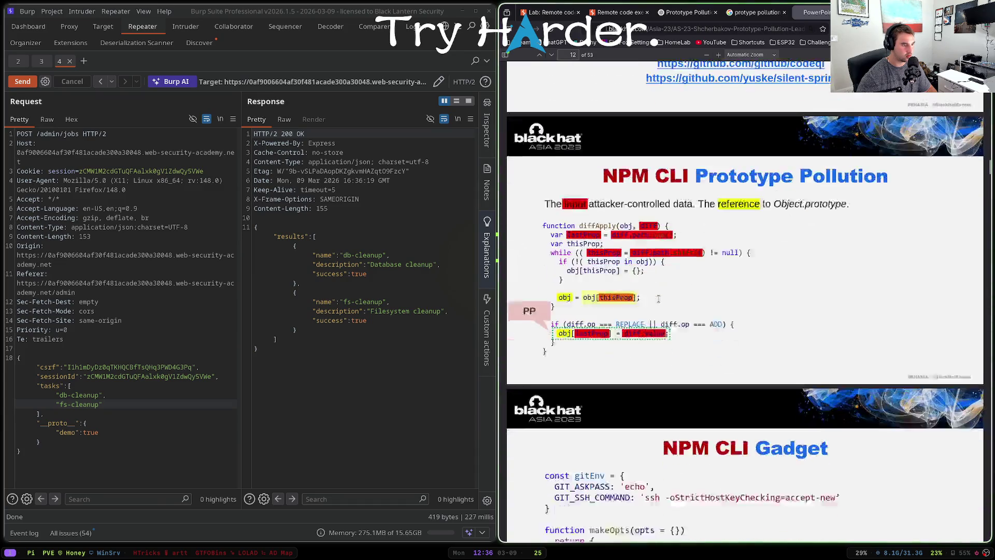
{"action": "scroll", "coordinate": [658, 299], "scroll_direction": "down", "scroll_amount": 3}
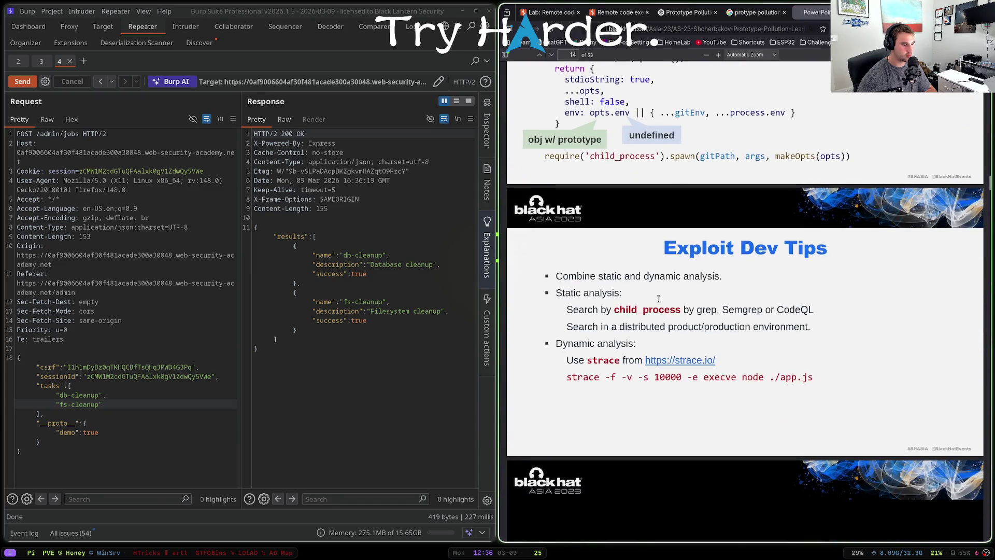
{"action": "left_click_drag", "start_coordinate": [613, 282], "coordinate": [682, 283]}
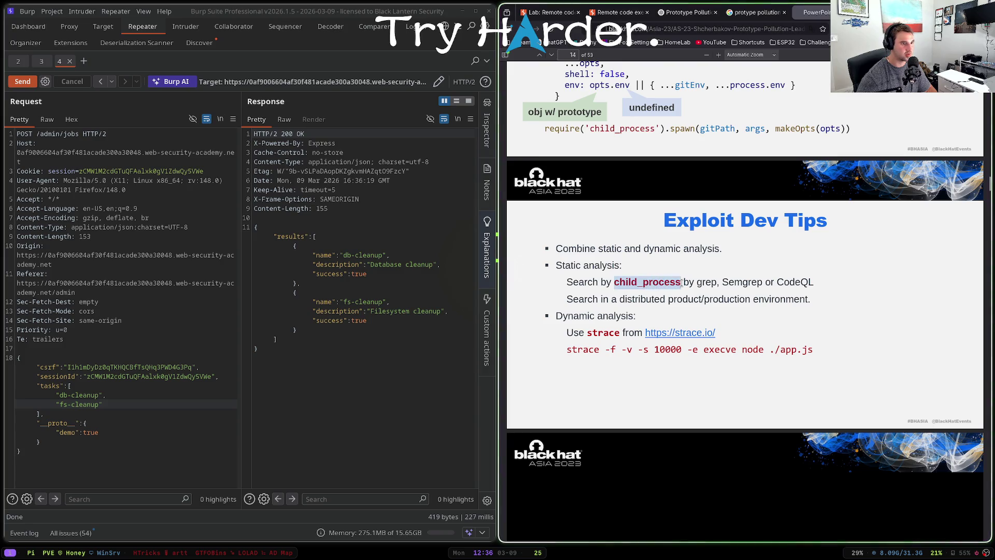
{"action": "scroll", "coordinate": [681, 283], "scroll_direction": "down", "scroll_amount": 11}
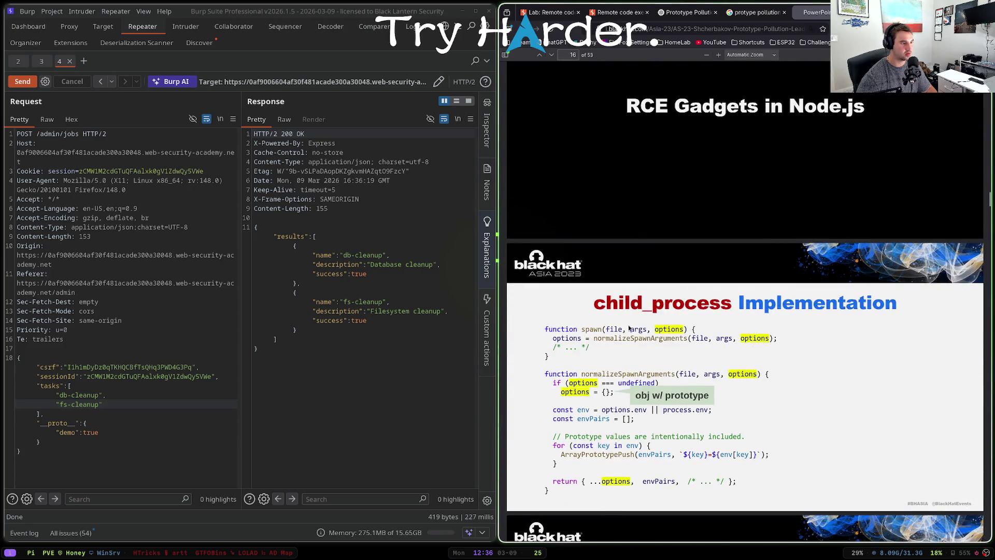
{"action": "scroll", "coordinate": [664, 328], "scroll_direction": "down", "scroll_amount": 10}
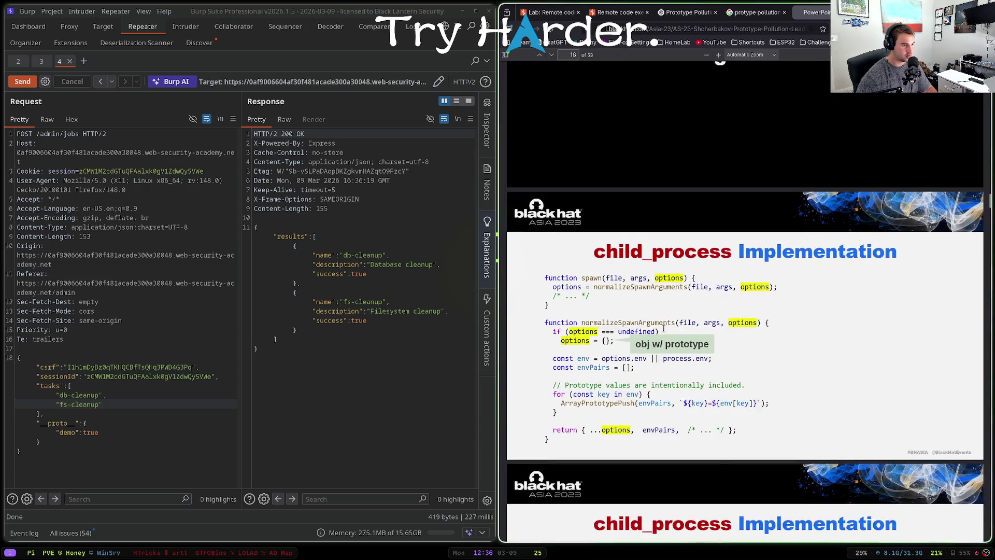
{"action": "scroll", "coordinate": [663, 326], "scroll_direction": "down", "scroll_amount": 5}
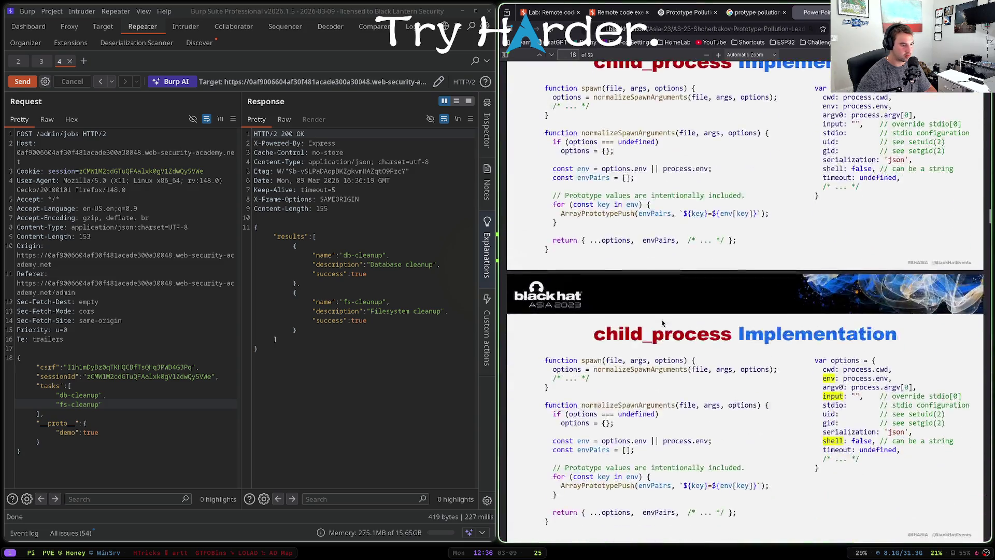
{"action": "scroll", "coordinate": [661, 323], "scroll_direction": "down", "scroll_amount": 3}
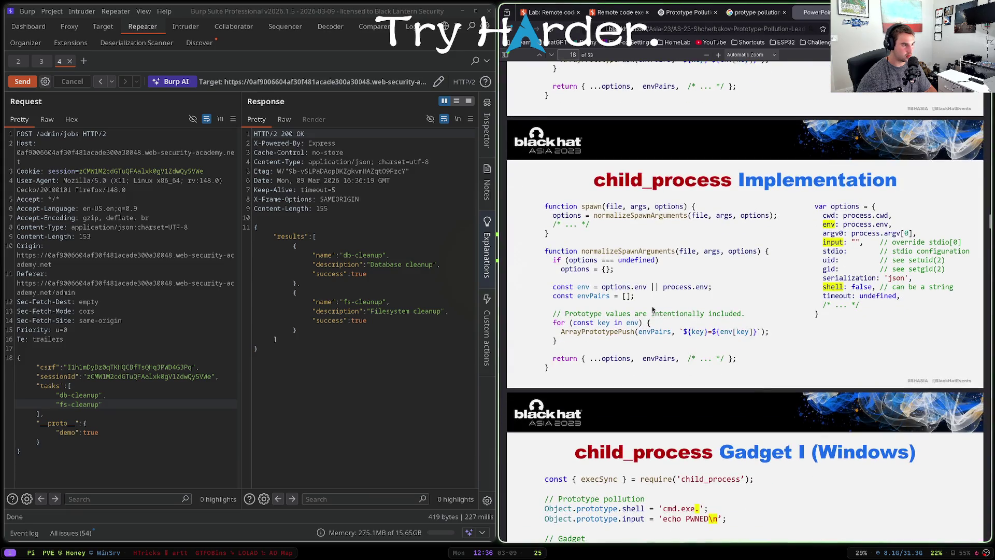
{"action": "left_click", "coordinate": [556, 7]}
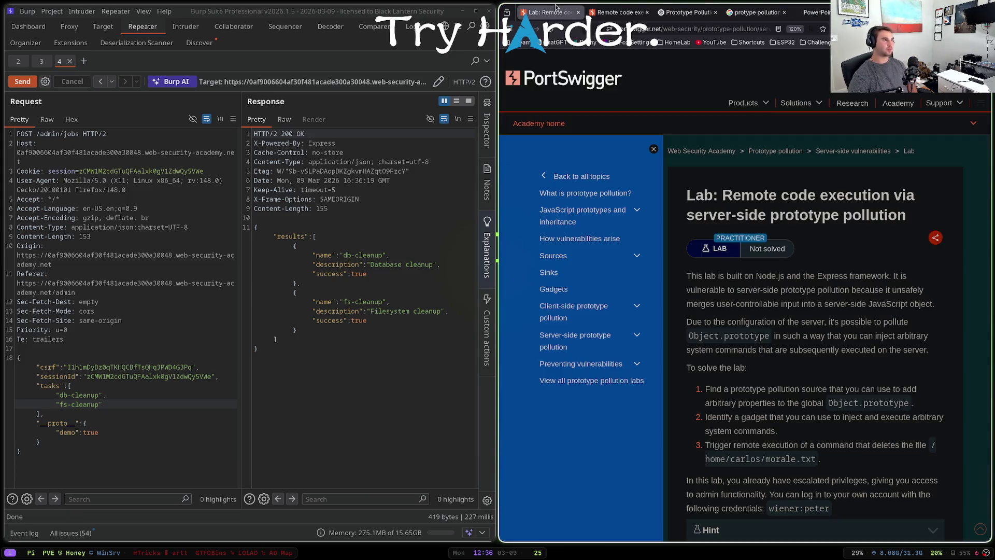
- Expand the lab's Hint and highlight its note about the command sink
{"action": "scroll", "coordinate": [767, 333], "scroll_direction": "down", "scroll_amount": 4}
{"action": "left_click", "coordinate": [791, 342]}
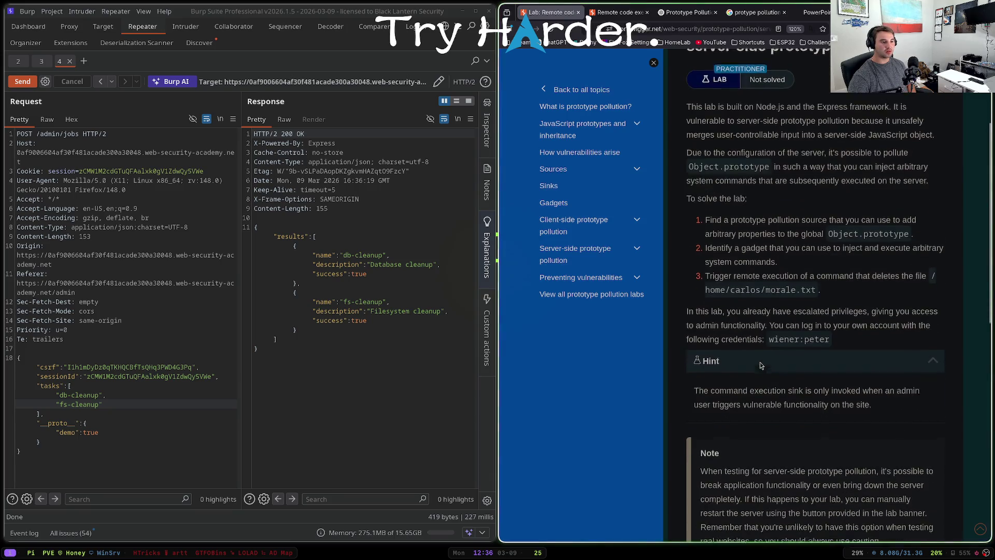
{"action": "mouse_move", "coordinate": [799, 371]}
{"action": "left_mouse_down"}
{"action": "mouse_move", "coordinate": [838, 370]}
{"action": "mouse_move", "coordinate": [742, 384]}
{"action": "mouse_move", "coordinate": [760, 384]}
{"action": "left_mouse_up"}
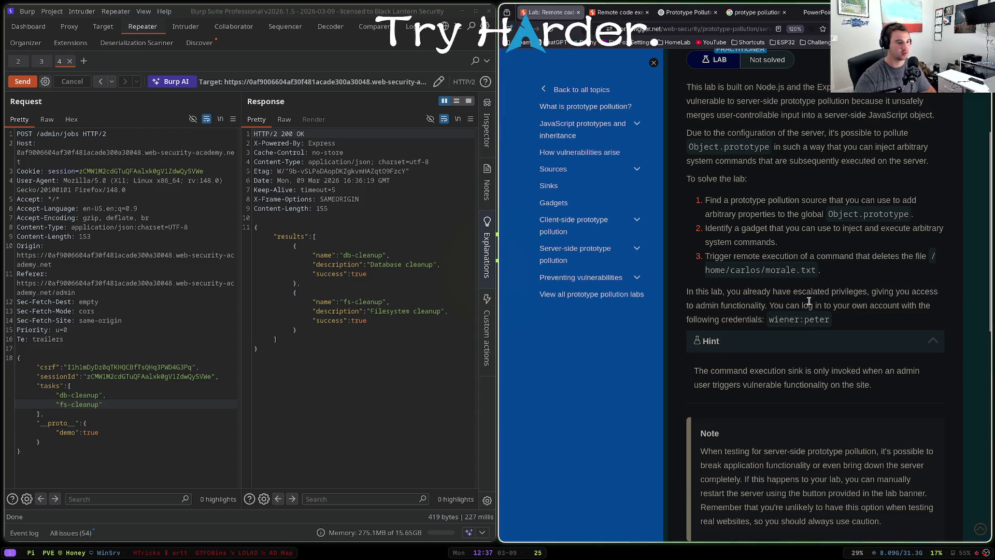
{"action": "left_click", "coordinate": [816, 11]}
{"action": "scroll", "coordinate": [736, 185], "scroll_direction": "down", "scroll_amount": 3}
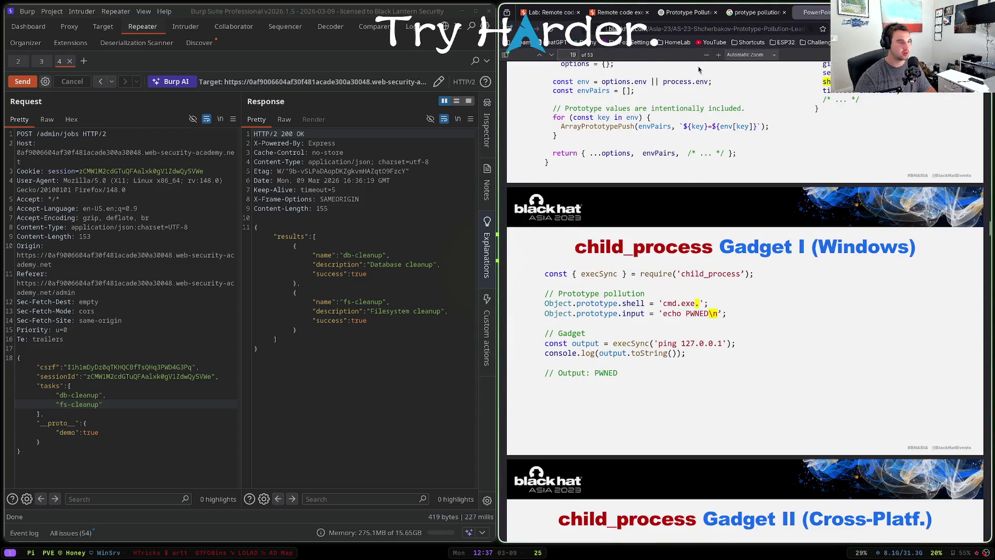
- Google 'prototype pollution rce payloads' and open the HackTricks Prototype Pollution to RCE result
{"action": "left_click", "coordinate": [692, 29]}
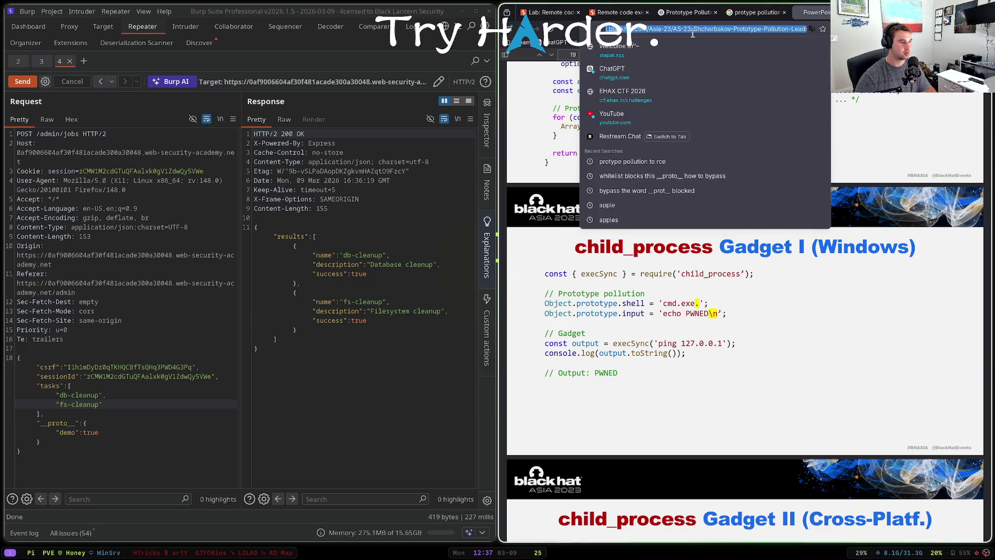
{"action": "type", "text": "prototype"}
{"action": "type", "text": " p"}
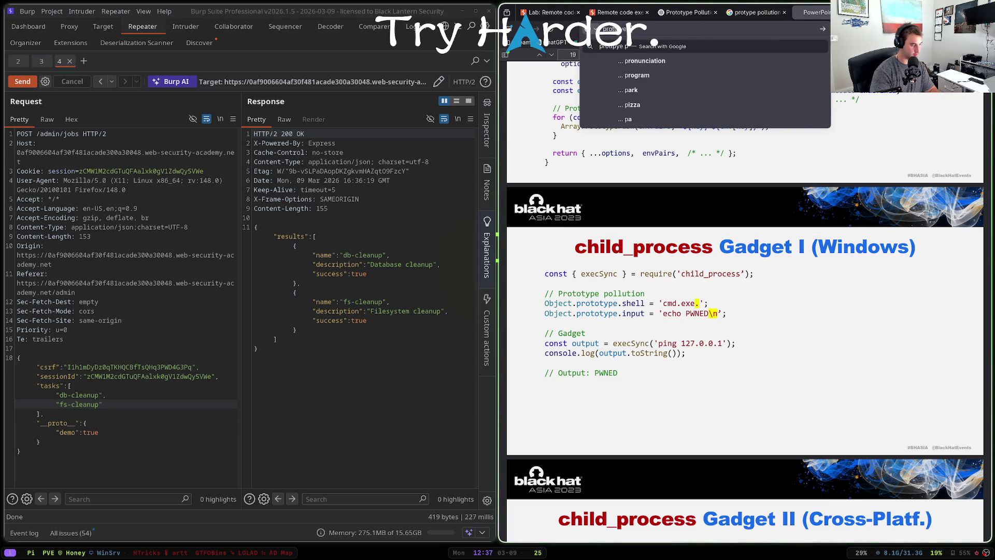
{"action": "type", "text": "ollution rce payloads"}
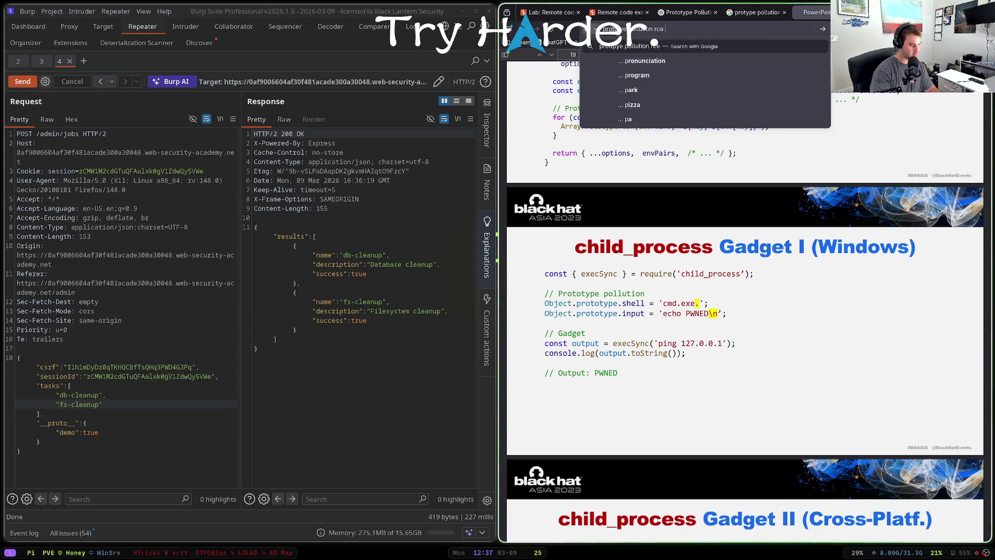
{"action": "key", "text": "Return"}
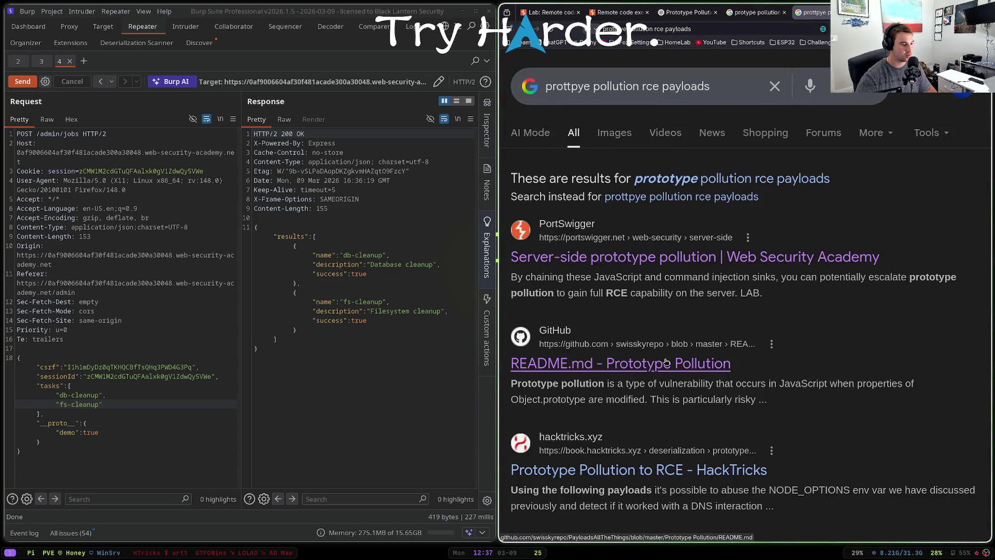
{"action": "scroll", "coordinate": [669, 363], "scroll_direction": "down", "scroll_amount": 2}
{"action": "left_click", "coordinate": [684, 372]}
{"action": "key", "text": "super+f"}
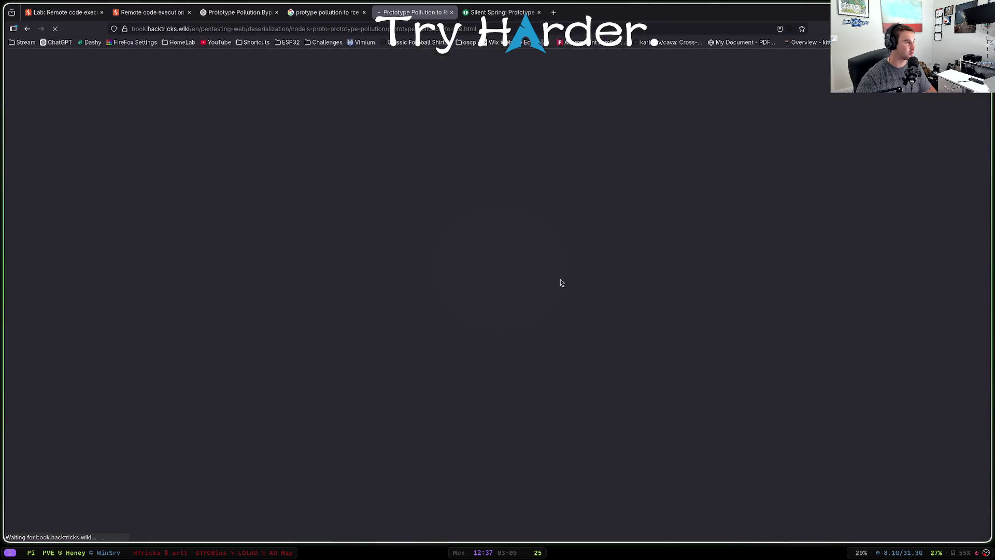
- Scroll HackTricks to 'Poisoning constructor.prototype' and select its JSON.parse payload line
{"action": "scroll", "coordinate": [468, 203], "scroll_direction": "down", "scroll_amount": 3}
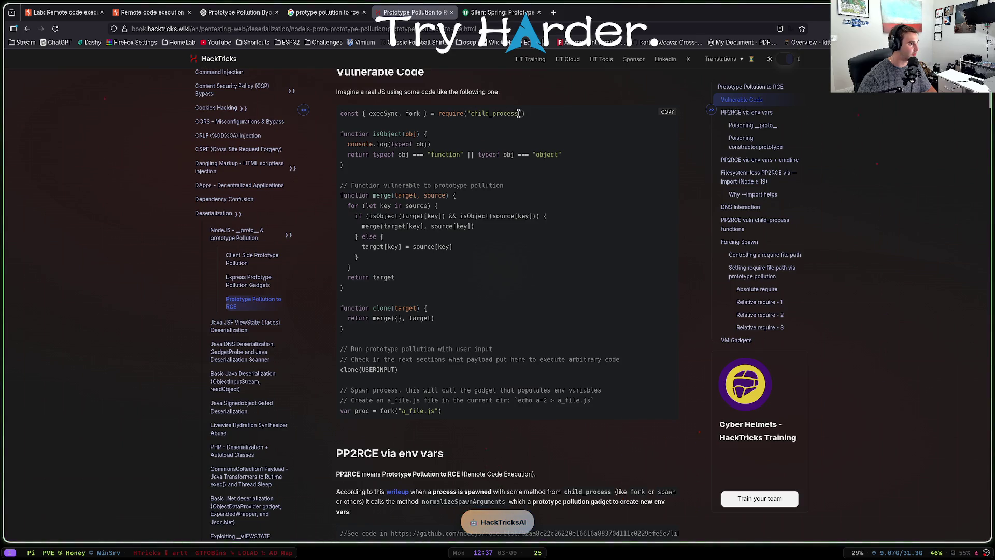
{"action": "scroll", "coordinate": [466, 233], "scroll_direction": "down", "scroll_amount": 8}
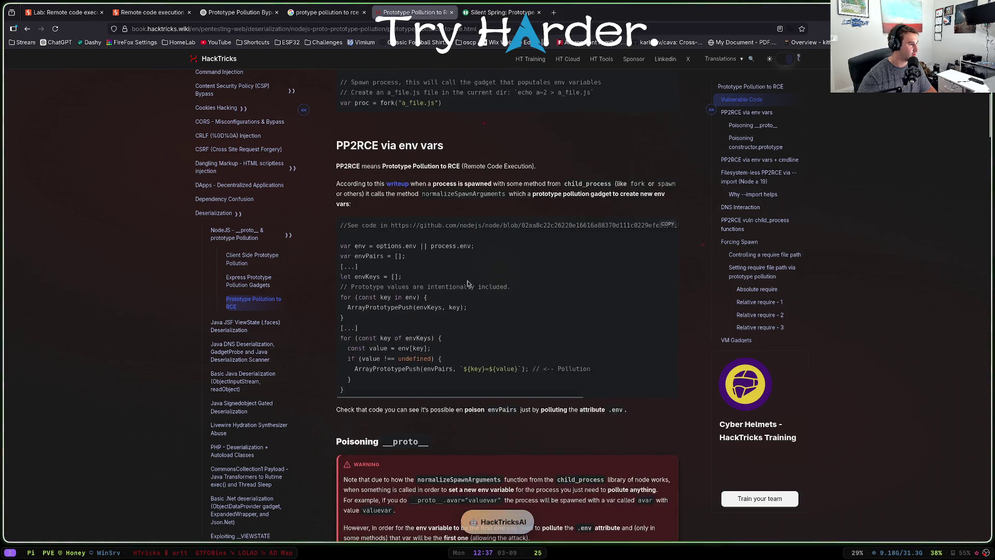
{"action": "scroll", "coordinate": [465, 289], "scroll_direction": "down", "scroll_amount": 2}
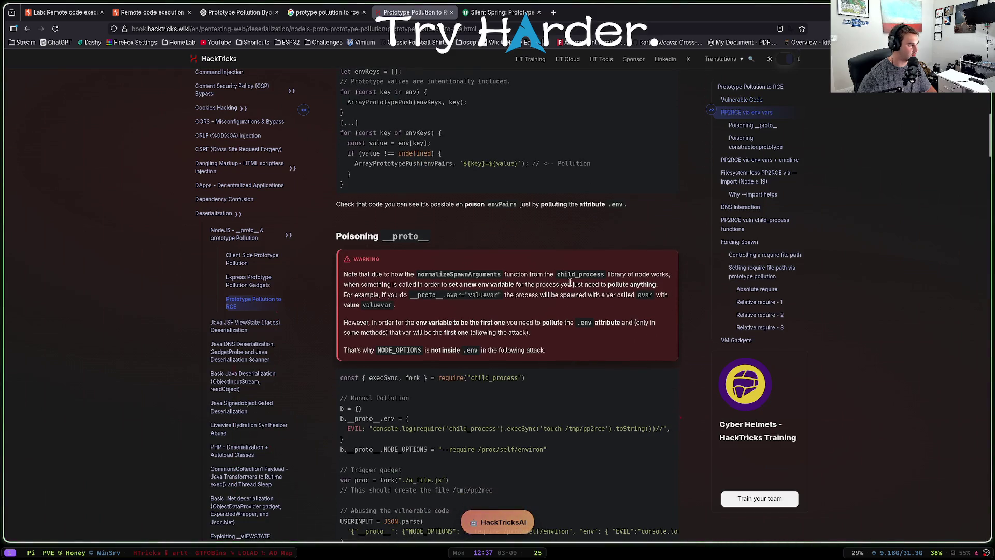
{"action": "scroll", "coordinate": [363, 285], "scroll_direction": "down", "scroll_amount": 2}
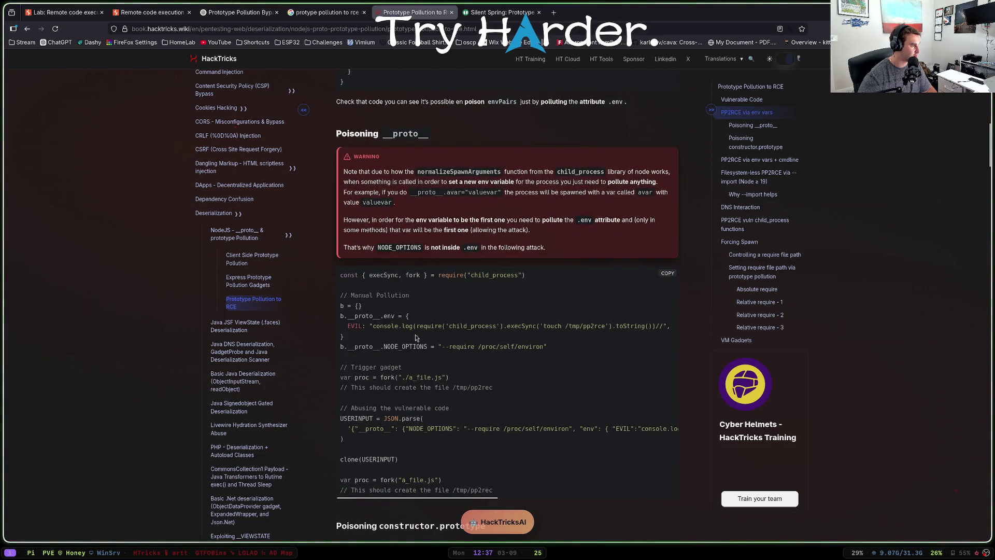
{"action": "scroll", "coordinate": [500, 335], "scroll_direction": "down", "scroll_amount": 6}
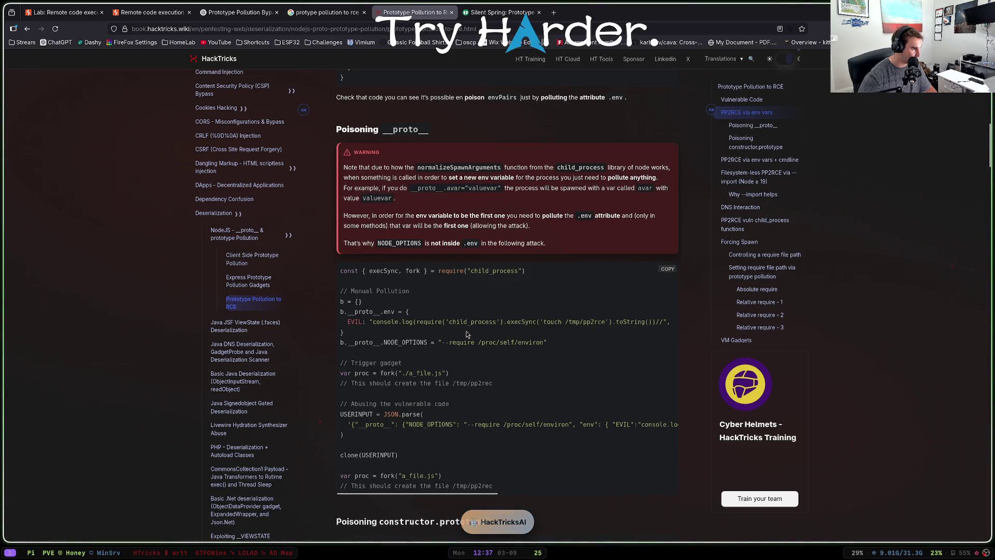
{"action": "scroll", "coordinate": [458, 237], "scroll_direction": "down", "scroll_amount": 1}
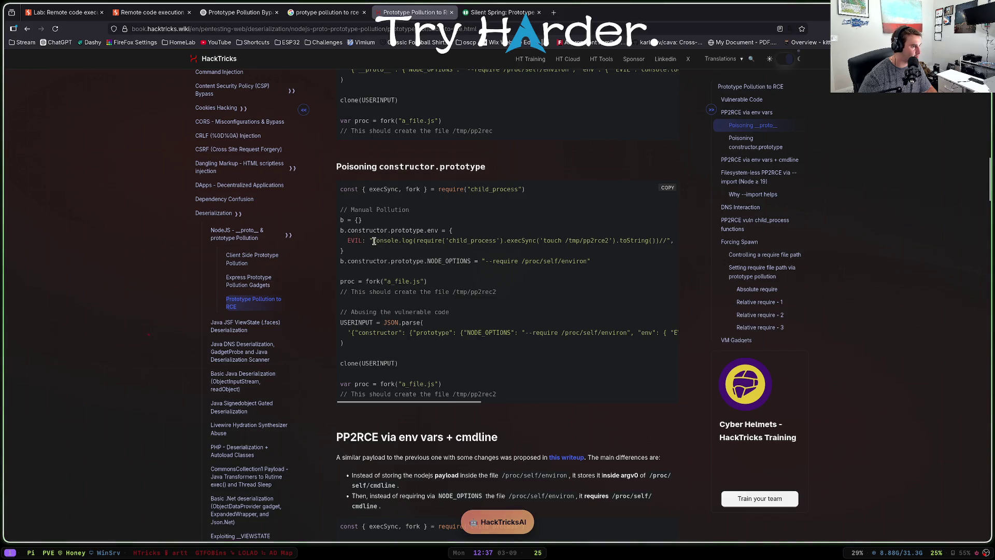
{"action": "scroll", "coordinate": [439, 239], "scroll_direction": "down", "scroll_amount": 1}
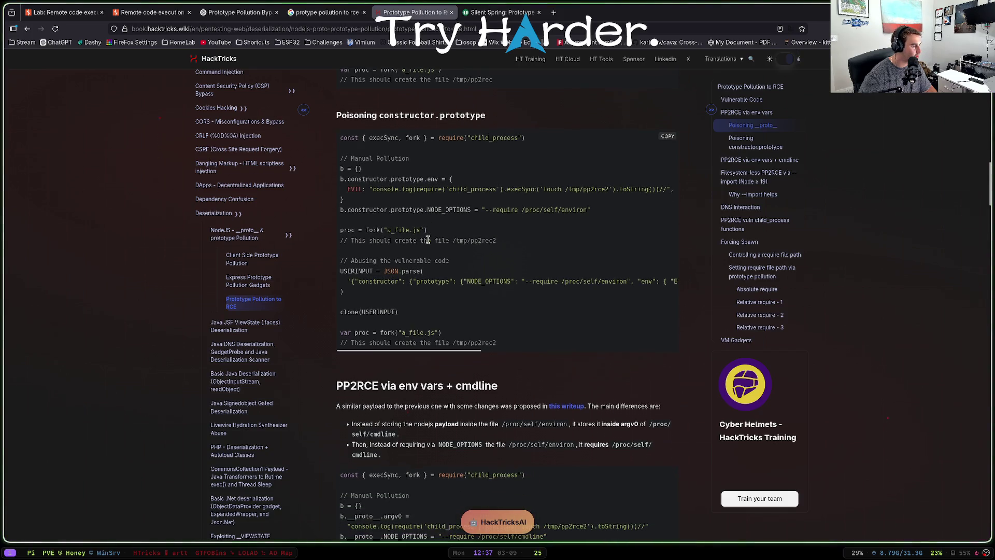
{"action": "left_click_drag", "start_coordinate": [435, 351], "coordinate": [635, 337]}
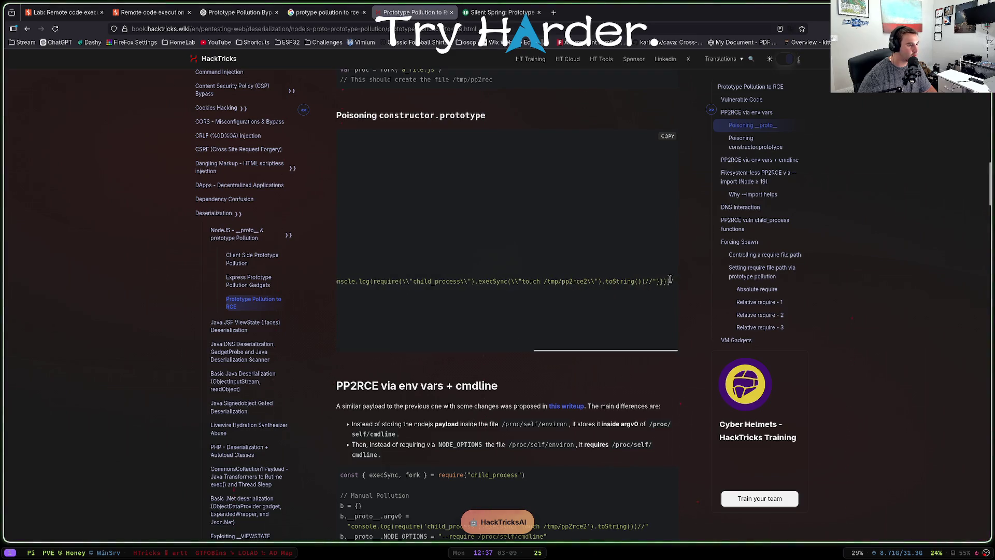
{"action": "mouse_move", "coordinate": [670, 280]}
{"action": "left_mouse_down"}
{"action": "mouse_move", "coordinate": [344, 281]}
{"action": "mouse_move", "coordinate": [417, 281]}
{"action": "left_mouse_up"}
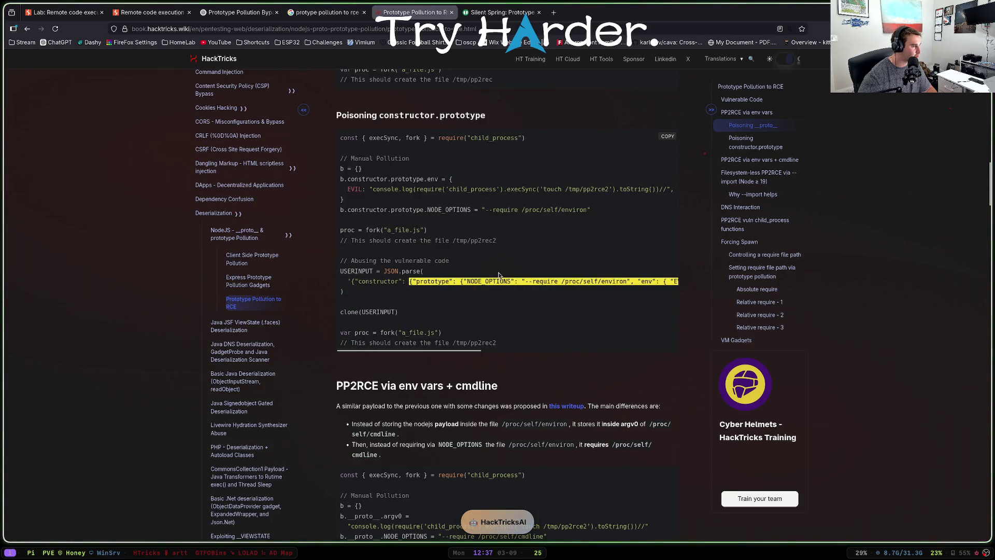
{"action": "key", "text": "alt+Tab"}
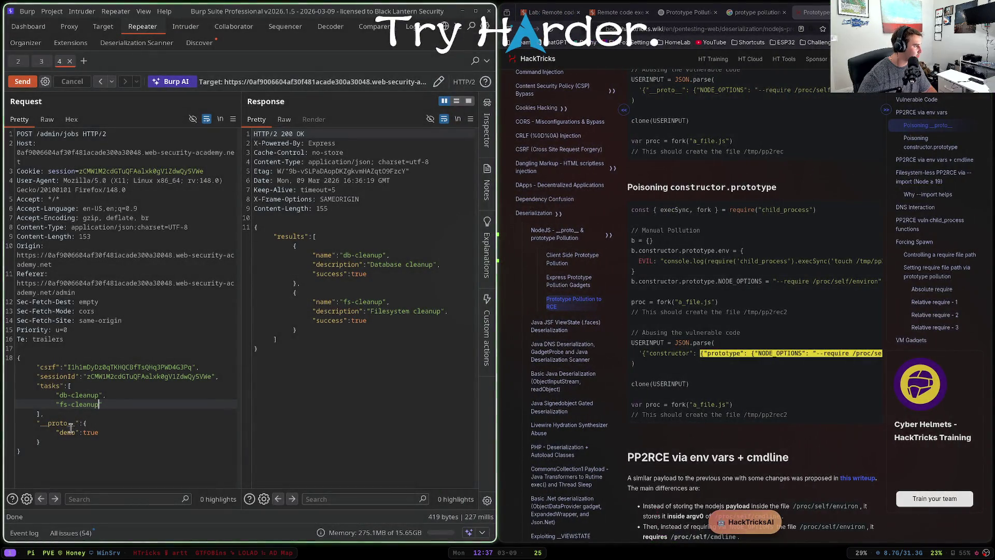
- Rename the "__proto__" key in the request body to "constructor"
{"action": "left_click_drag", "start_coordinate": [79, 423], "coordinate": [41, 423]}
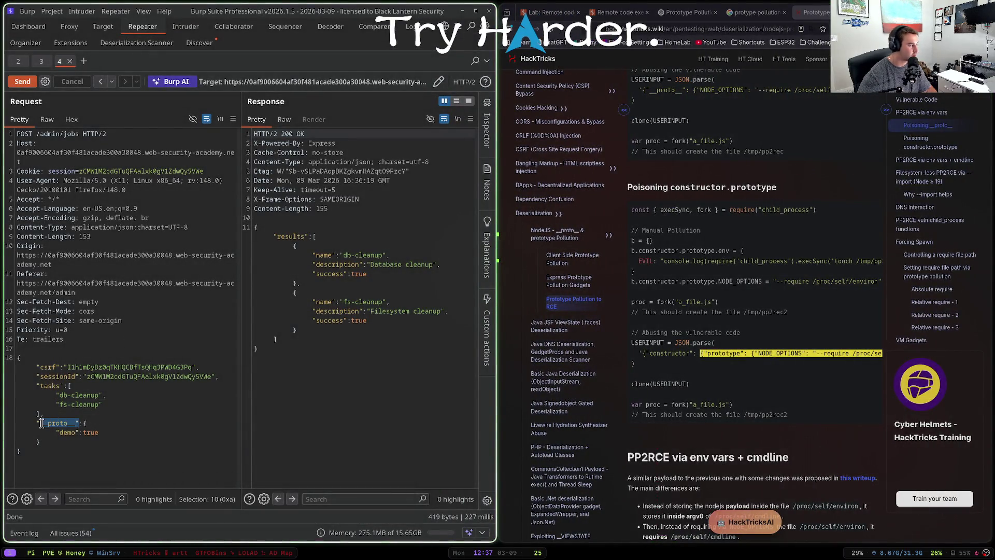
{"action": "key", "text": "Right"}
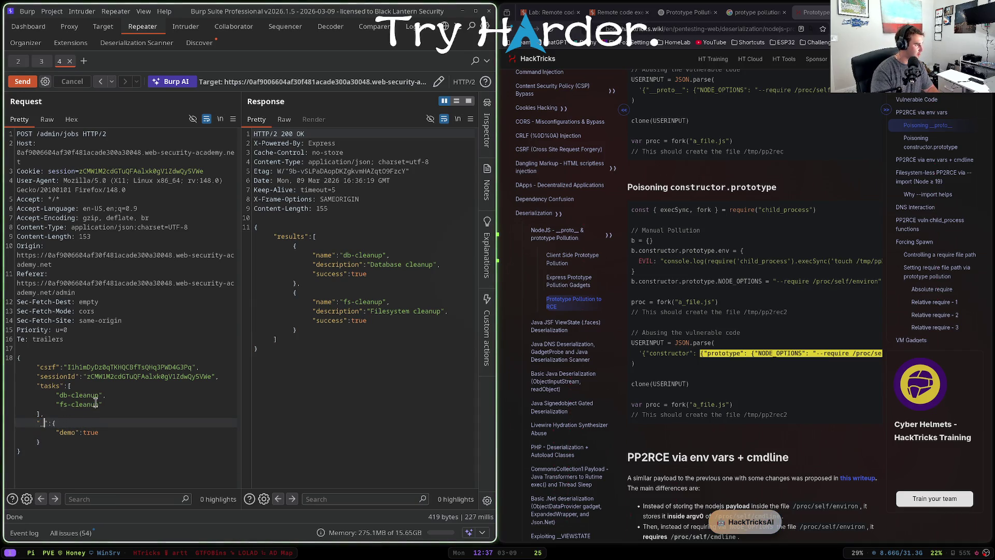
{"action": "type", "text": "constructor"}
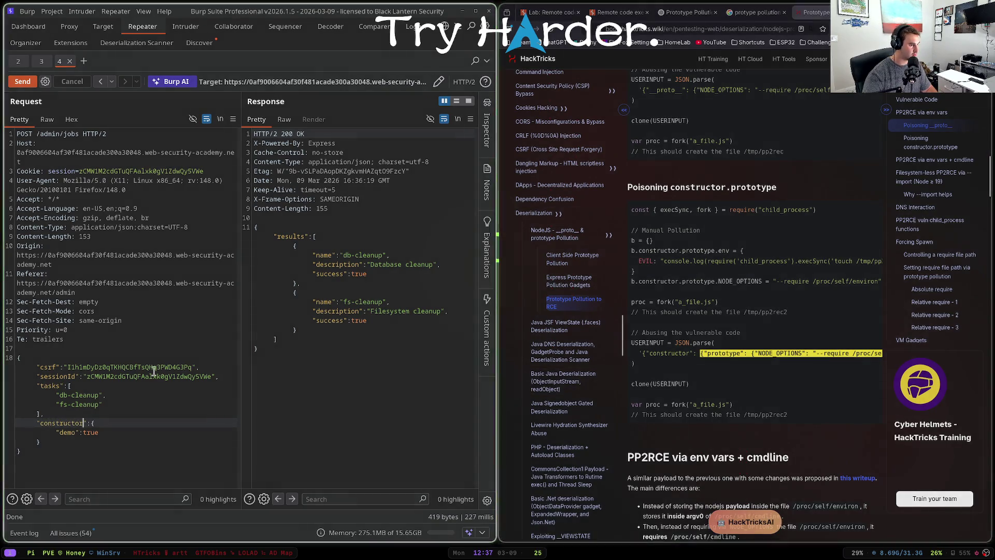
- Replace "demo":true with the HackTricks NODE_OPTIONS/EVIL payload and send the request
{"action": "left_click", "coordinate": [718, 363]}
{"action": "mouse_move", "coordinate": [701, 352]}
{"action": "left_mouse_down"}
{"action": "mouse_move", "coordinate": [808, 479]}
{"action": "mouse_move", "coordinate": [839, 354]}
{"action": "mouse_move", "coordinate": [855, 353]}
{"action": "left_mouse_up"}
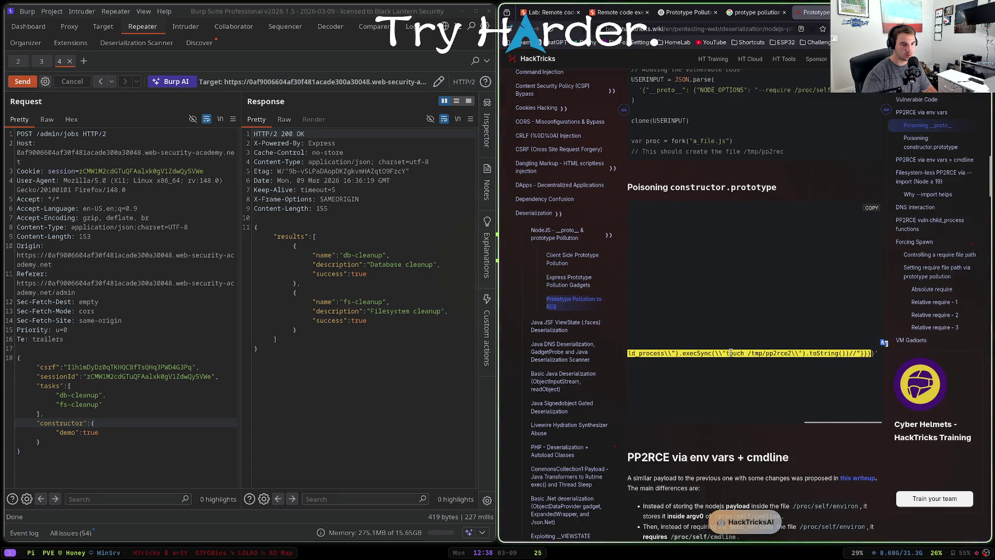
{"action": "left_click_drag", "start_coordinate": [94, 423], "coordinate": [90, 440]}
{"action": "key", "text": "ctrl+v"}
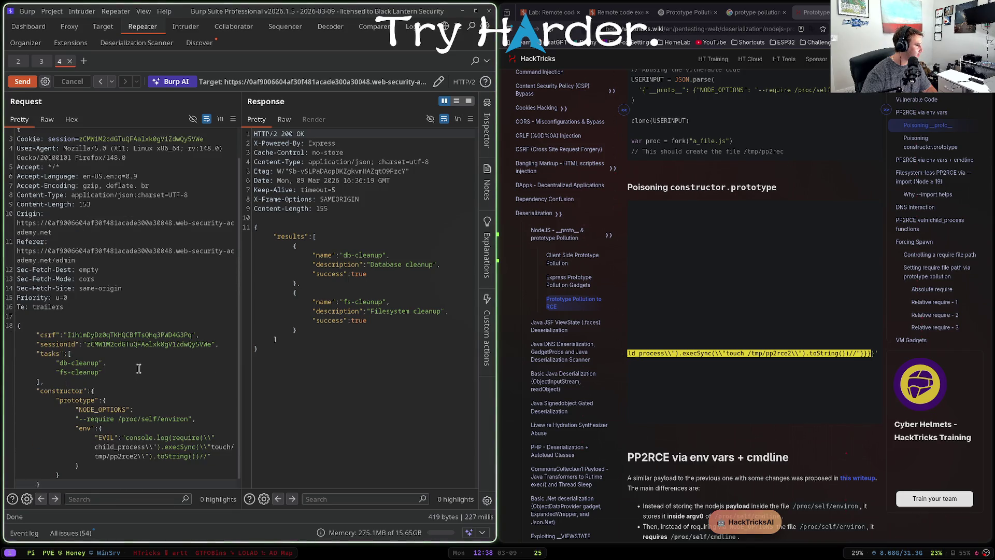
{"action": "key", "text": "ctrl+space"}
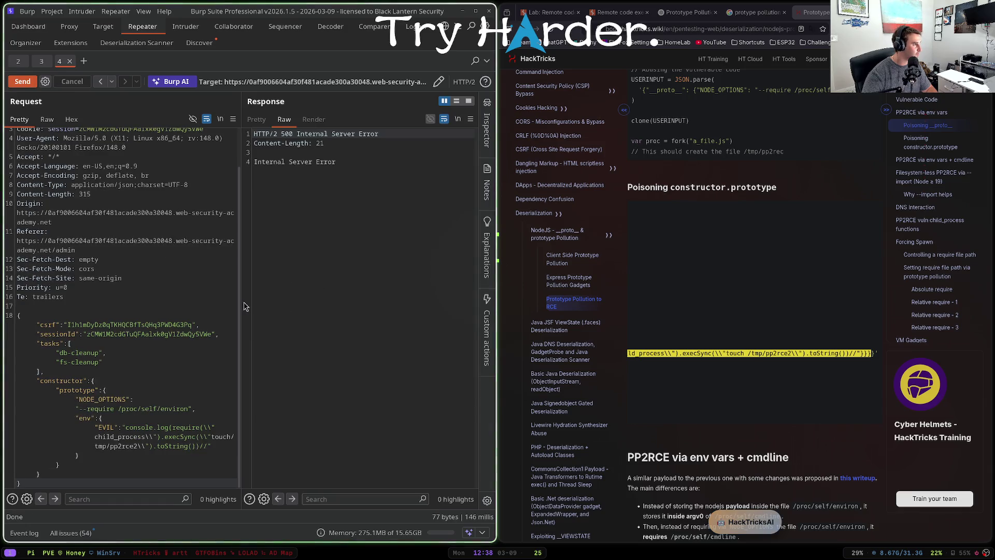
- Remove the doubled backslashes in the EVIL command string and resend for 200 OK
{"action": "left_click", "coordinate": [94, 428]}
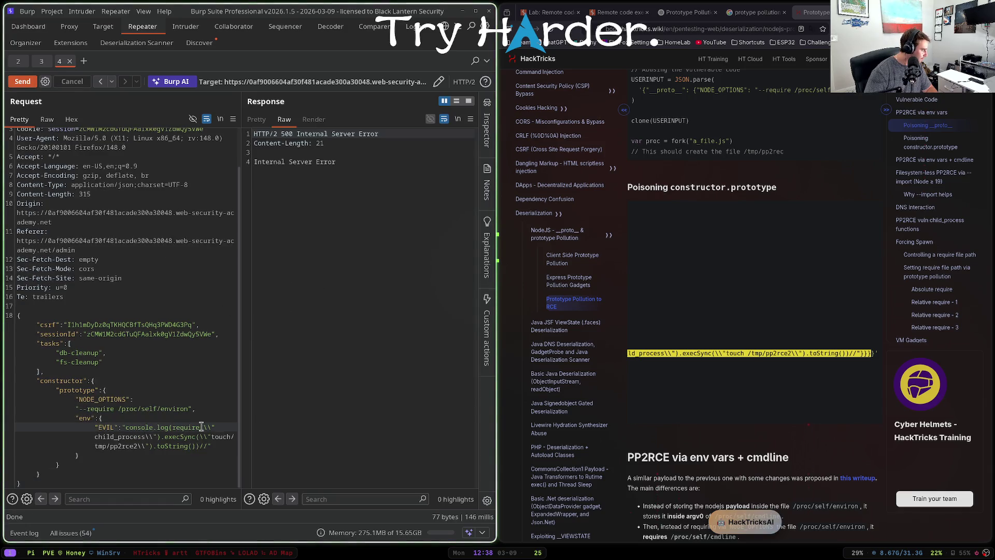
{"action": "left_click", "coordinate": [86, 439]}
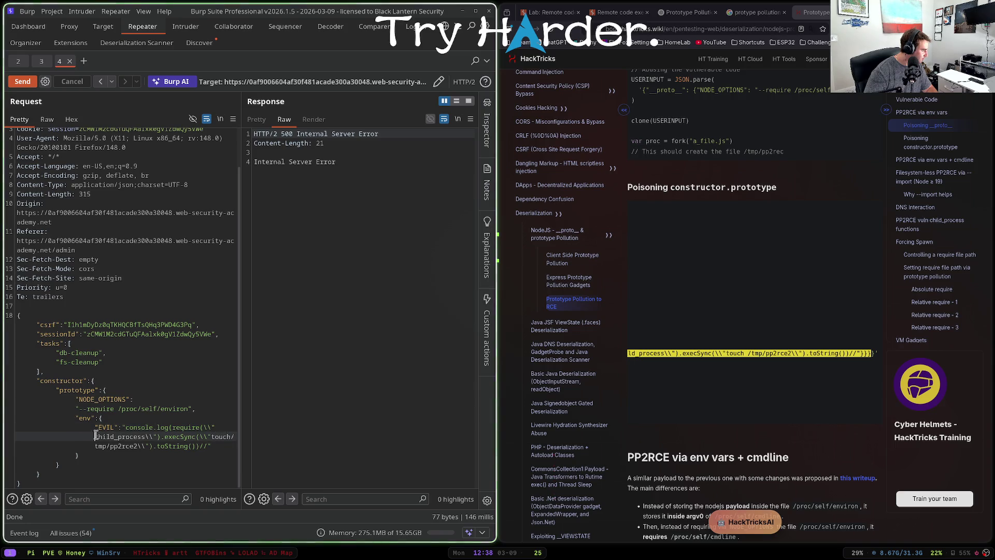
{"action": "left_click", "coordinate": [781, 369]}
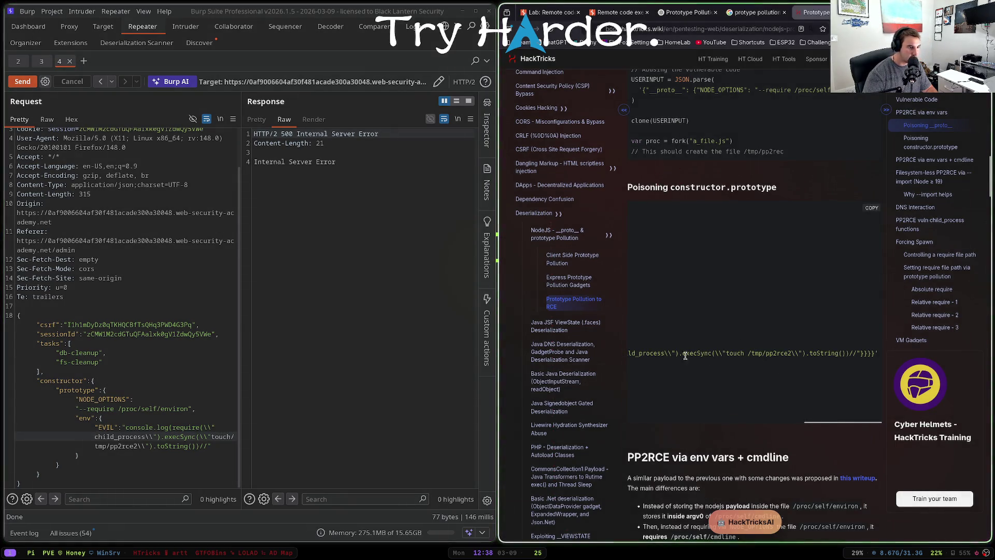
{"action": "left_click", "coordinate": [155, 428]}
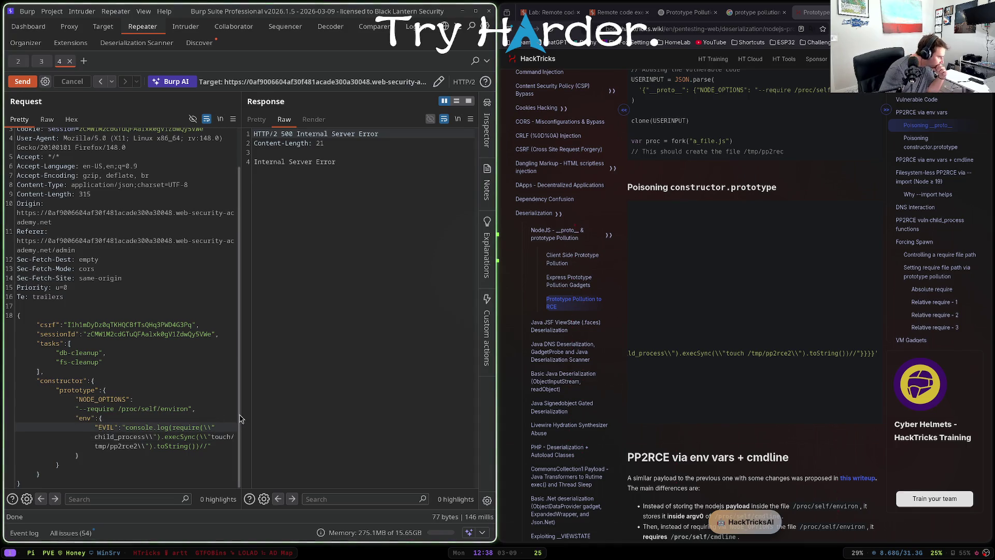
{"action": "key", "text": "BackSpace"}
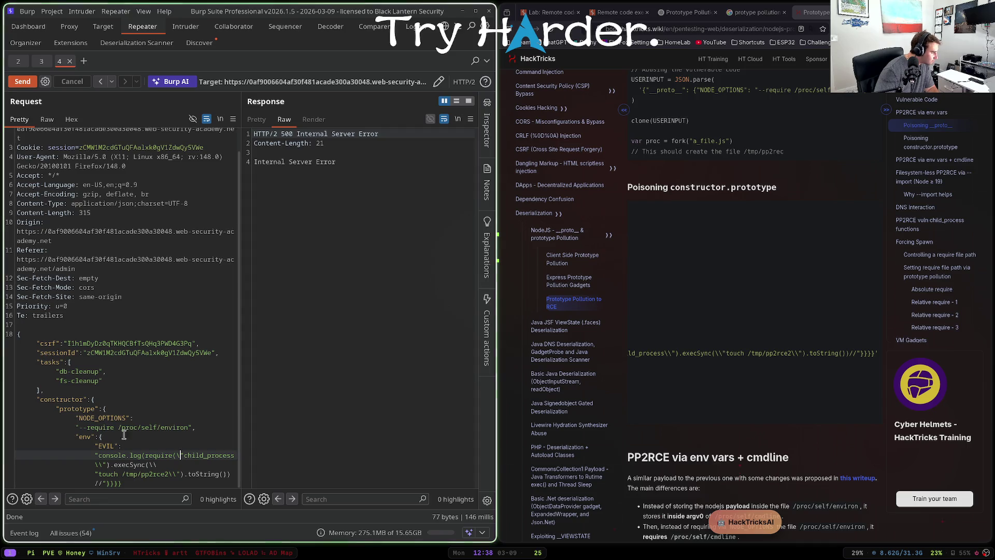
{"action": "left_click", "coordinate": [98, 464]}
{"action": "key", "text": "BackSpace"}
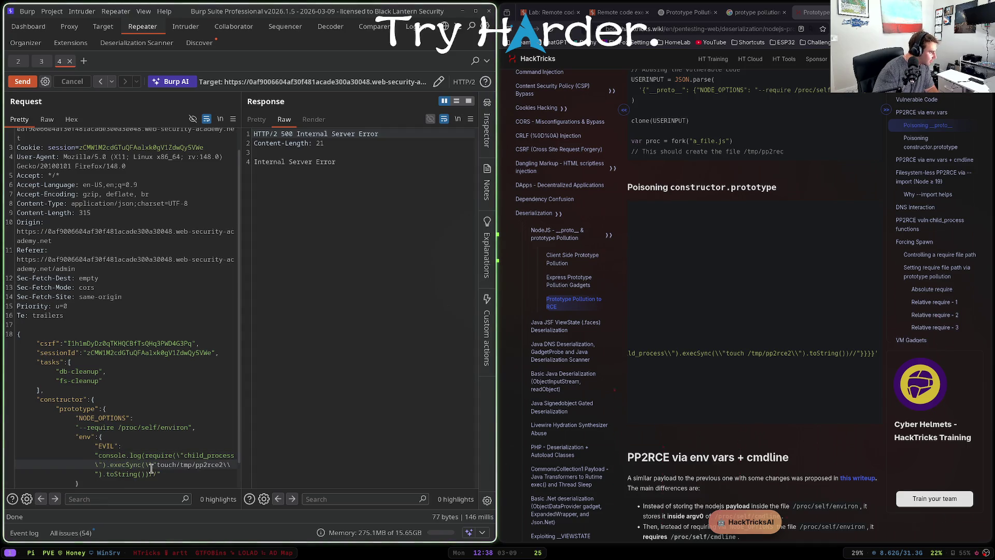
{"action": "key", "text": "BackSpace"}
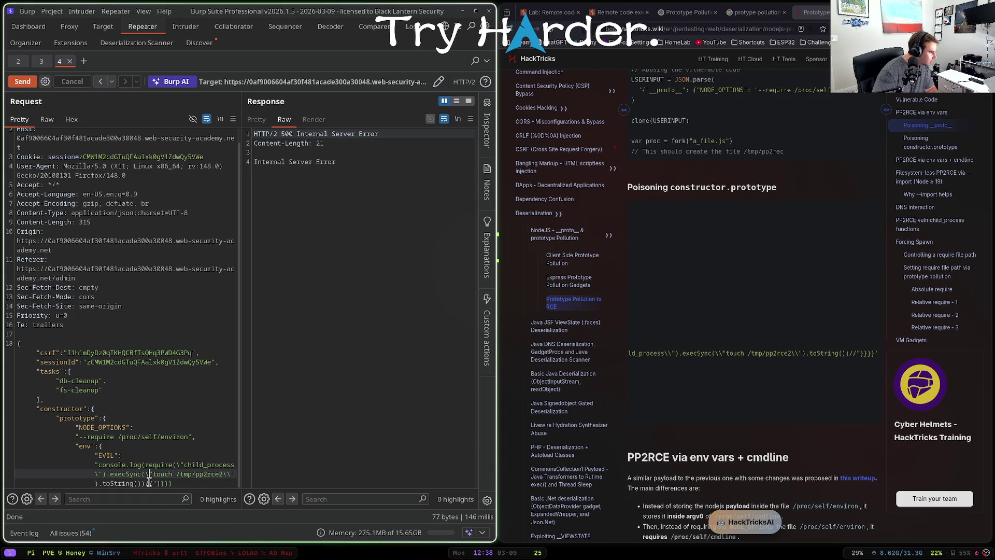
{"action": "left_click", "coordinate": [156, 481]}
{"action": "type", "text": "/"}
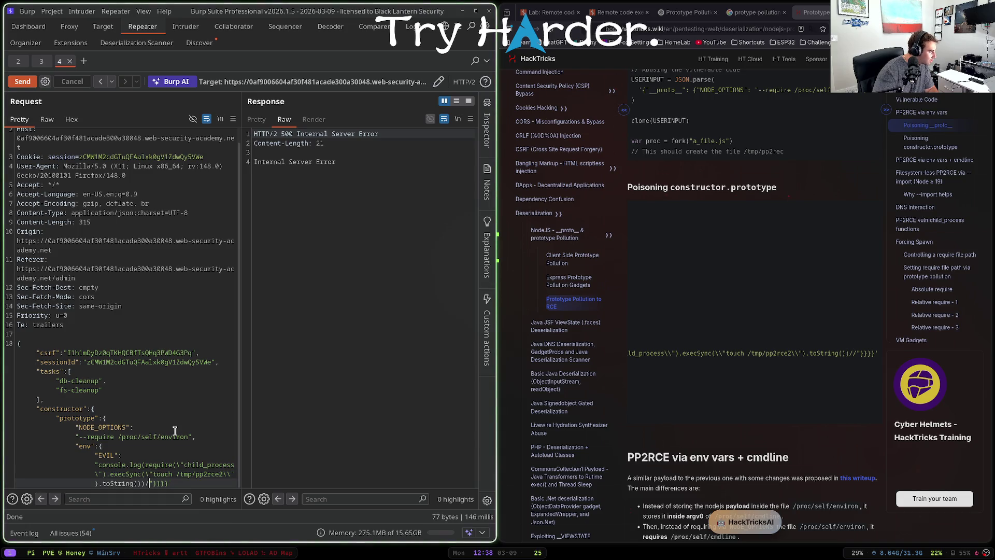
{"action": "left_click", "coordinate": [230, 474]}
{"action": "key", "text": "BackSpace"}
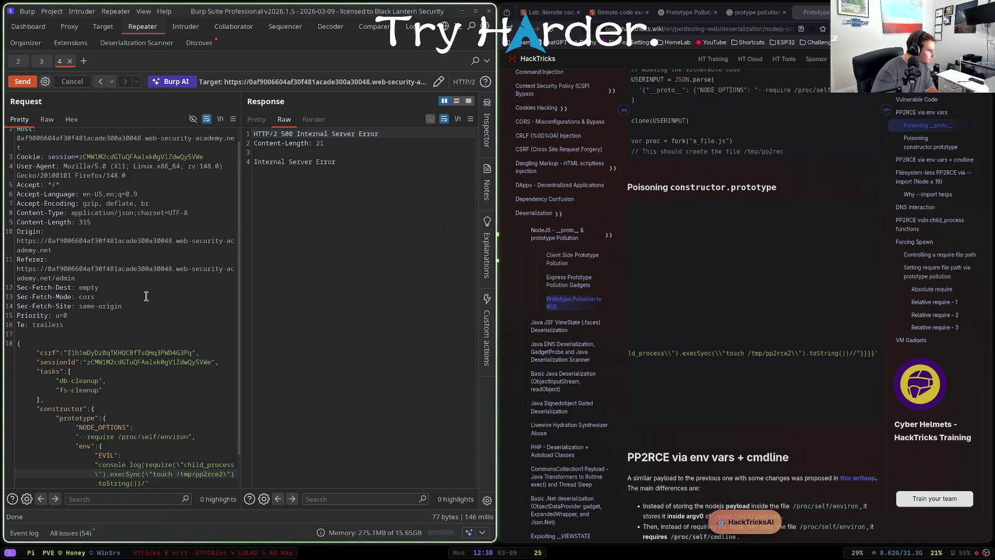
{"action": "scroll", "coordinate": [149, 342], "scroll_direction": "down", "scroll_amount": 2}
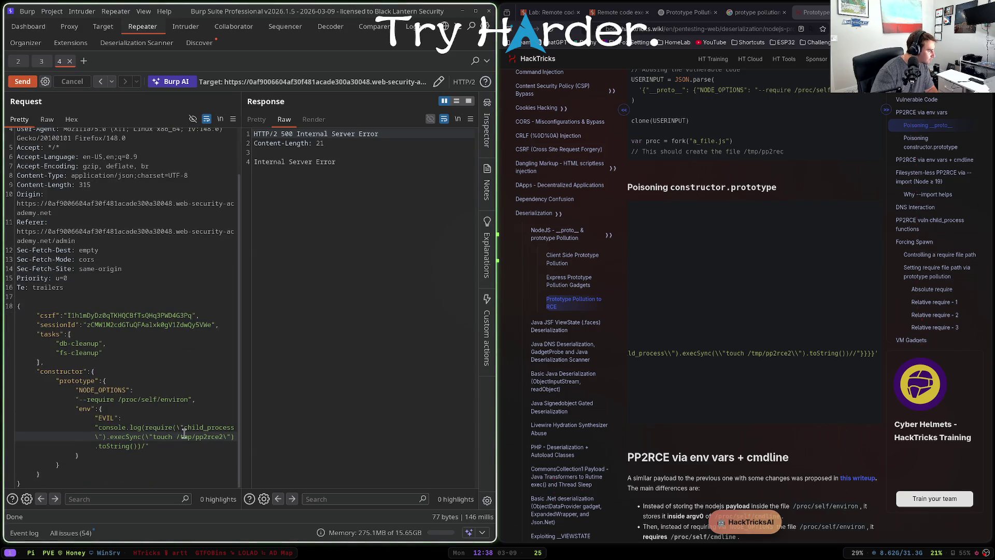
{"action": "key", "text": "ctrl+space"}
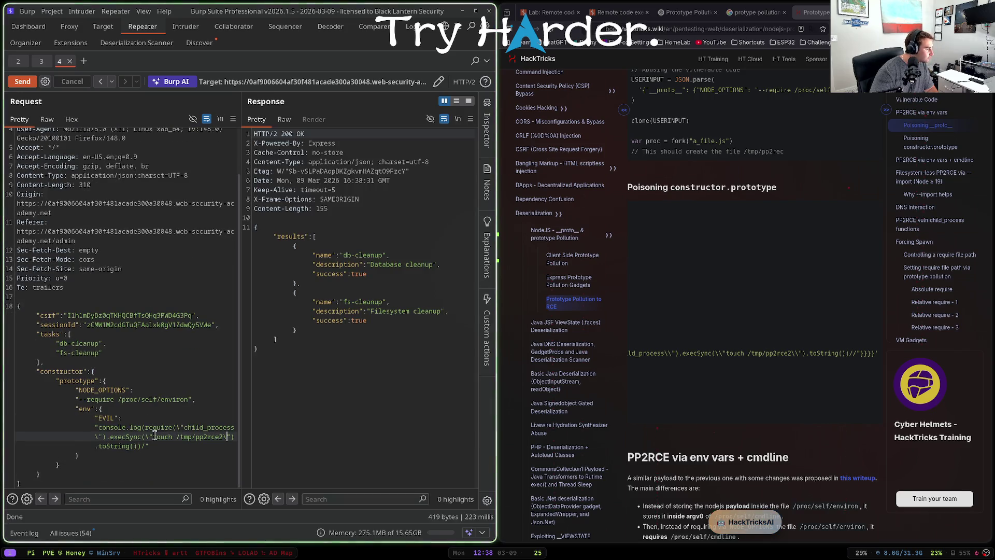
- Replace touch with rm so the command reads rm /tmp/pp2rce2
{"action": "left_click", "coordinate": [169, 436]}
{"action": "double_click", "coordinate": [171, 436]}
{"action": "type", "text": "rm"}
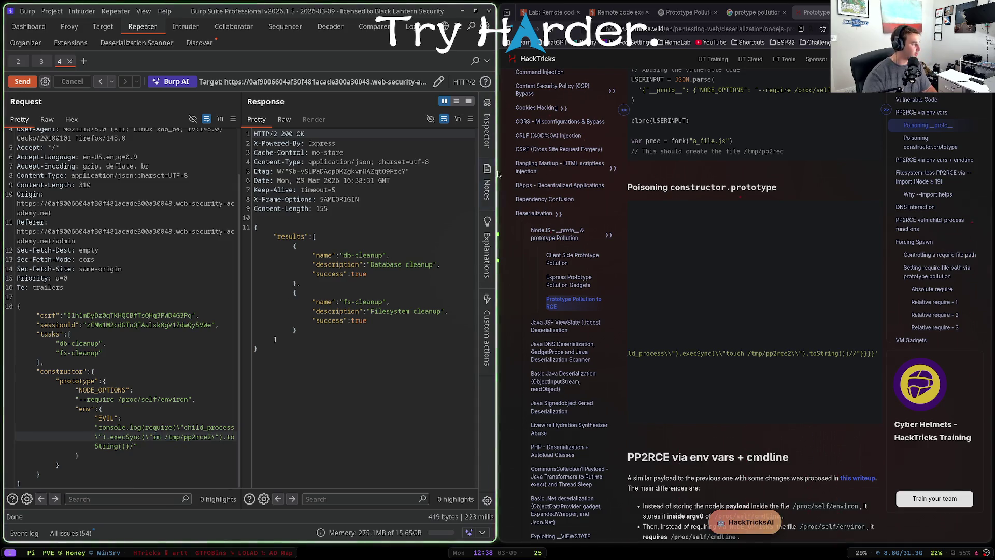
{"action": "left_click", "coordinate": [616, 12]}
{"action": "left_click", "coordinate": [549, 12]}
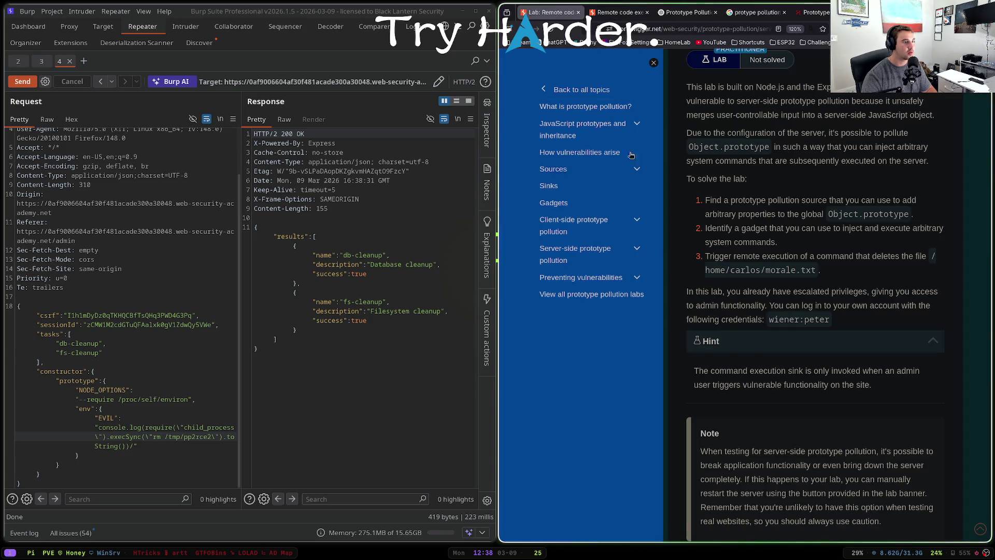
{"action": "left_click_drag", "start_coordinate": [807, 271], "coordinate": [920, 256]}
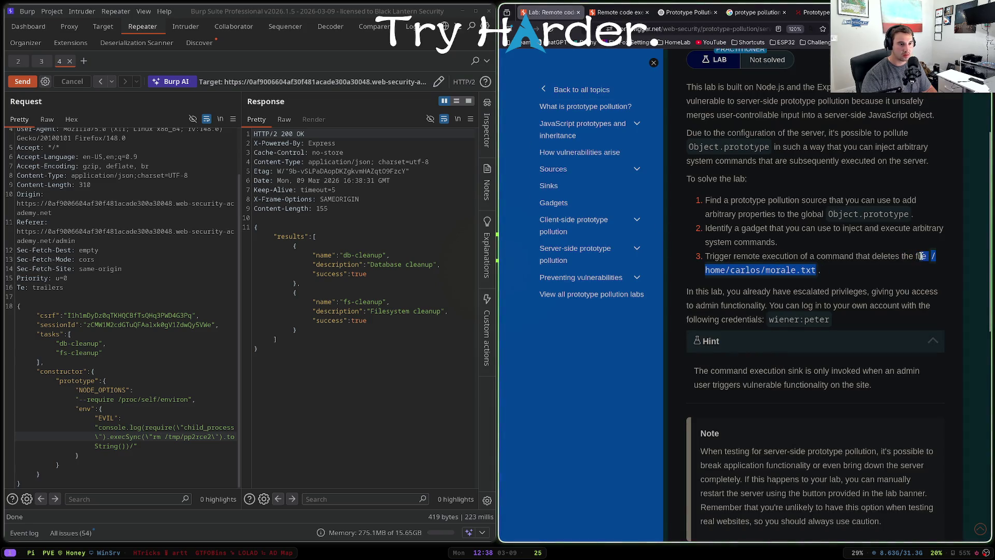
{"action": "left_click_drag", "start_coordinate": [165, 436], "coordinate": [213, 436]}
{"action": "key", "text": "ctrl+v"}
{"action": "key", "text": "ctrl+space"}
{"action": "left_click", "coordinate": [619, 12]}
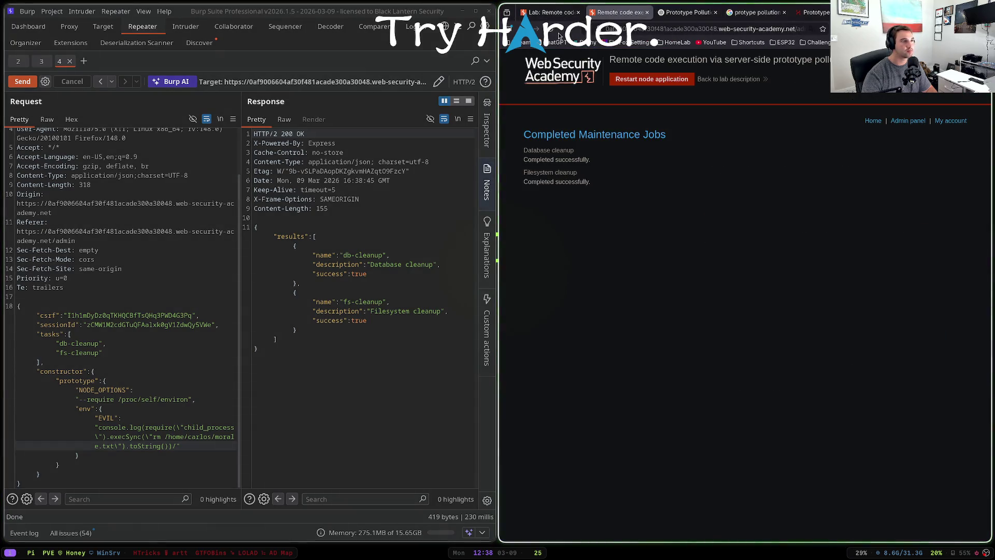
{"action": "key", "text": "F5"}
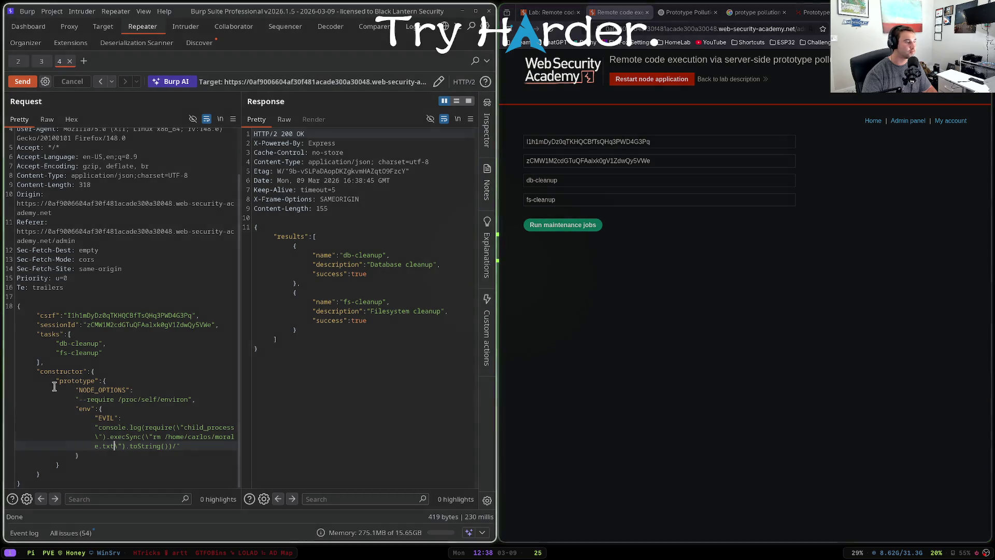
{"action": "left_click", "coordinate": [180, 399]}
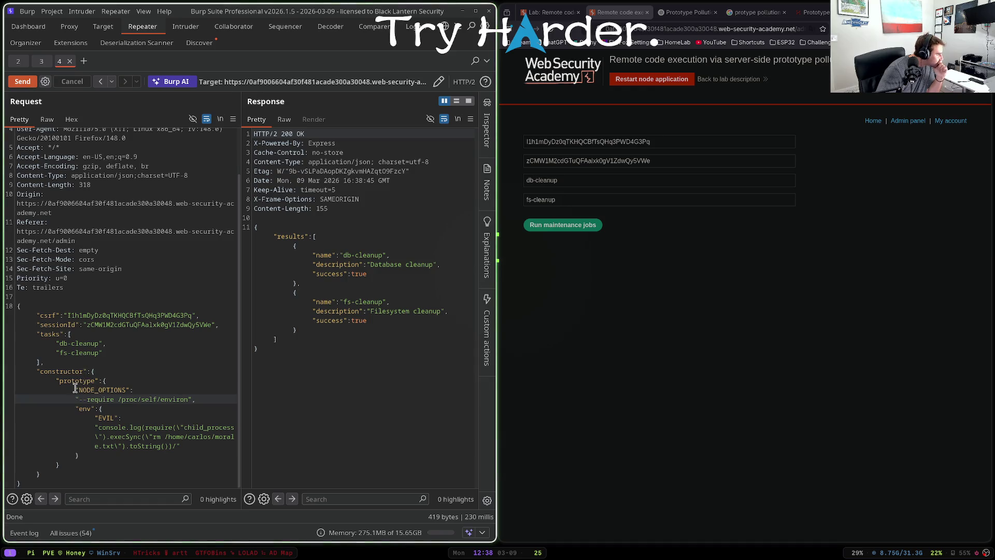
{"action": "left_click", "coordinate": [51, 369]}
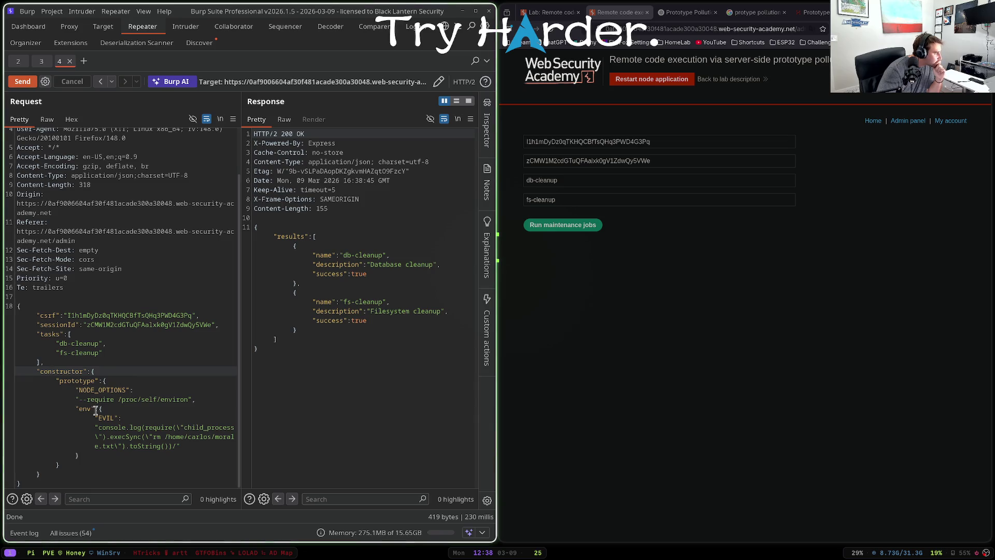
{"action": "left_click", "coordinate": [58, 335]}
{"action": "left_click", "coordinate": [105, 353]}
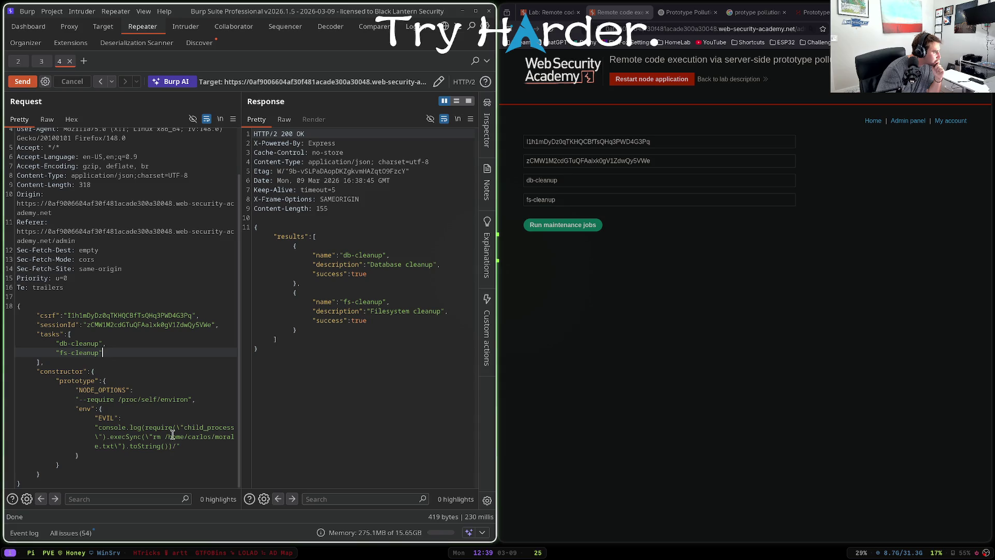
{"action": "left_click", "coordinate": [140, 427]}
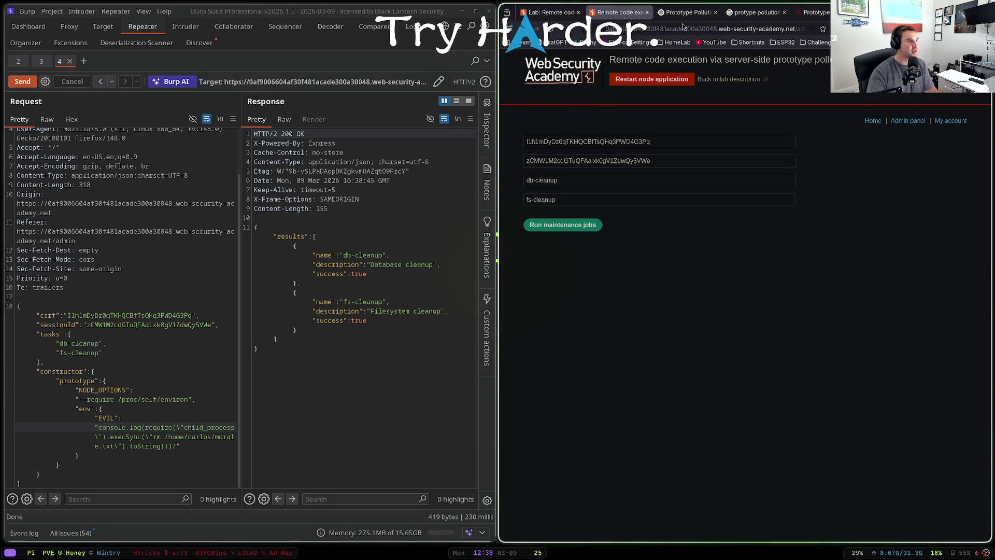
- On HackTricks, find and select the DNS Interaction NODE_OPTIONS --inspect payload
{"action": "left_click", "coordinate": [816, 12]}
{"action": "scroll", "coordinate": [714, 291], "scroll_direction": "down", "scroll_amount": 7}
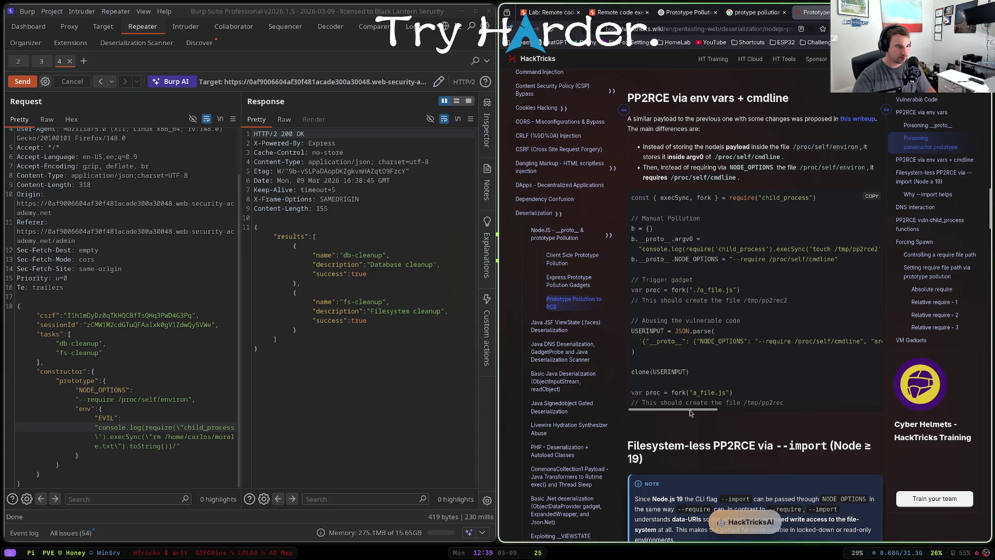
{"action": "mouse_move", "coordinate": [684, 409]}
{"action": "left_mouse_down"}
{"action": "mouse_move", "coordinate": [829, 407]}
{"action": "mouse_move", "coordinate": [718, 409]}
{"action": "left_mouse_up"}
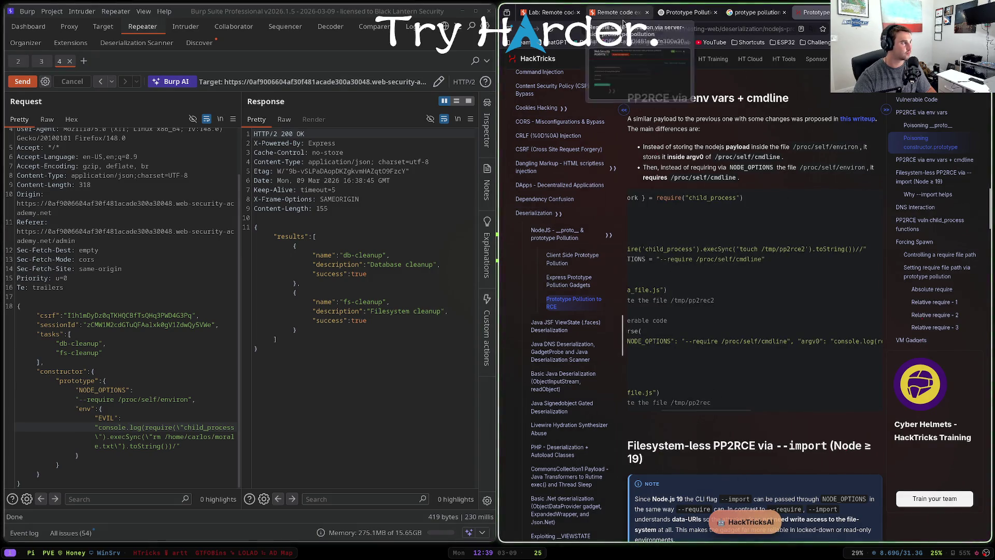
{"action": "scroll", "coordinate": [688, 322], "scroll_direction": "down", "scroll_amount": 3}
{"action": "scroll", "coordinate": [688, 322], "scroll_direction": "down", "scroll_amount": 5}
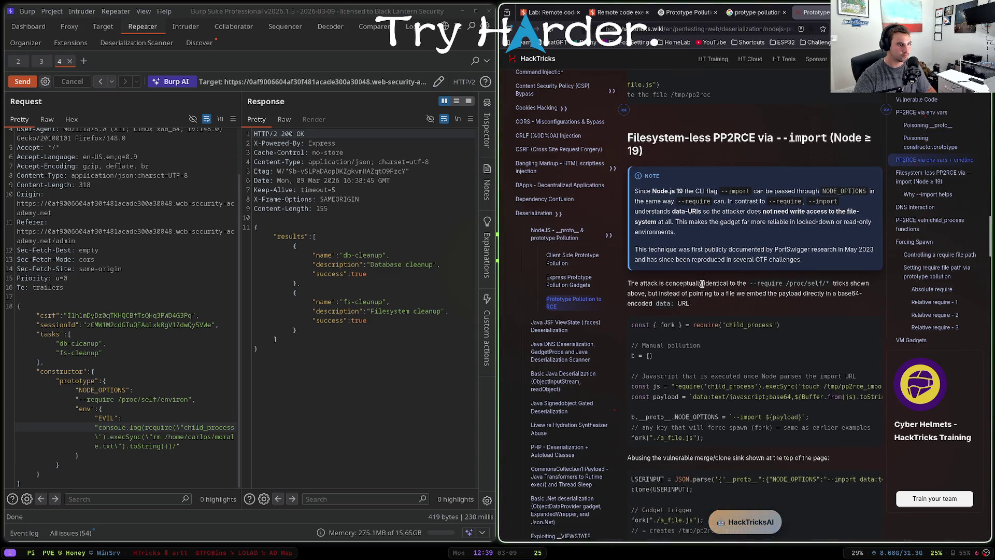
{"action": "mouse_move", "coordinate": [687, 434]}
{"action": "left_mouse_down"}
{"action": "mouse_move", "coordinate": [789, 434]}
{"action": "mouse_move", "coordinate": [687, 434]}
{"action": "left_mouse_up"}
{"action": "scroll", "coordinate": [725, 376], "scroll_direction": "down", "scroll_amount": 3}
{"action": "scroll", "coordinate": [726, 375], "scroll_direction": "down", "scroll_amount": 6}
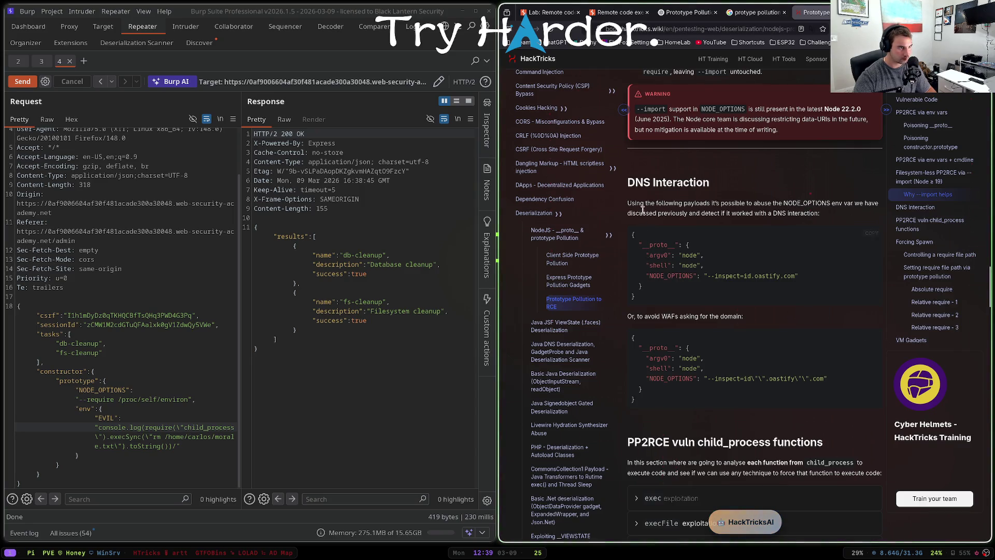
{"action": "scroll", "coordinate": [672, 295], "scroll_direction": "down", "scroll_amount": 2}
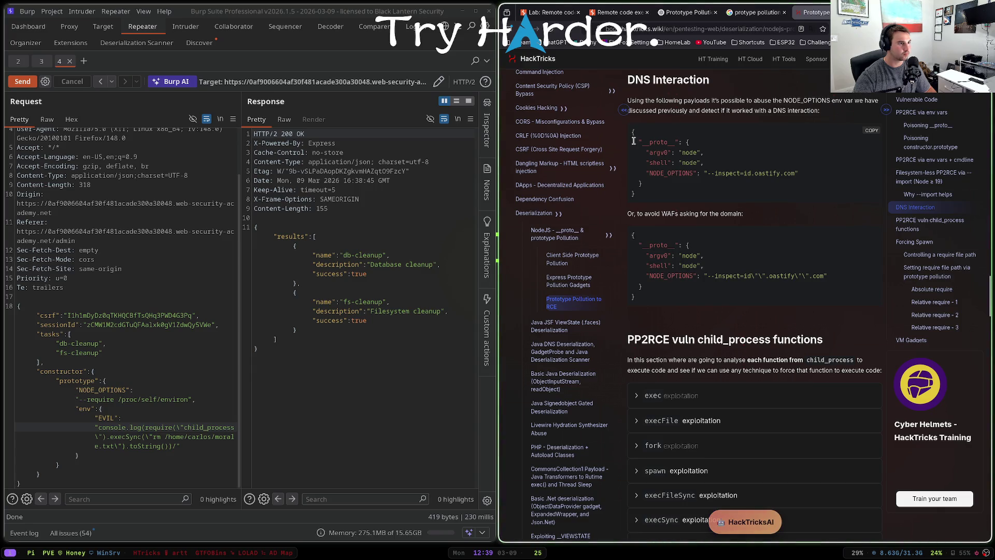
{"action": "left_click_drag", "start_coordinate": [635, 141], "coordinate": [688, 188]}
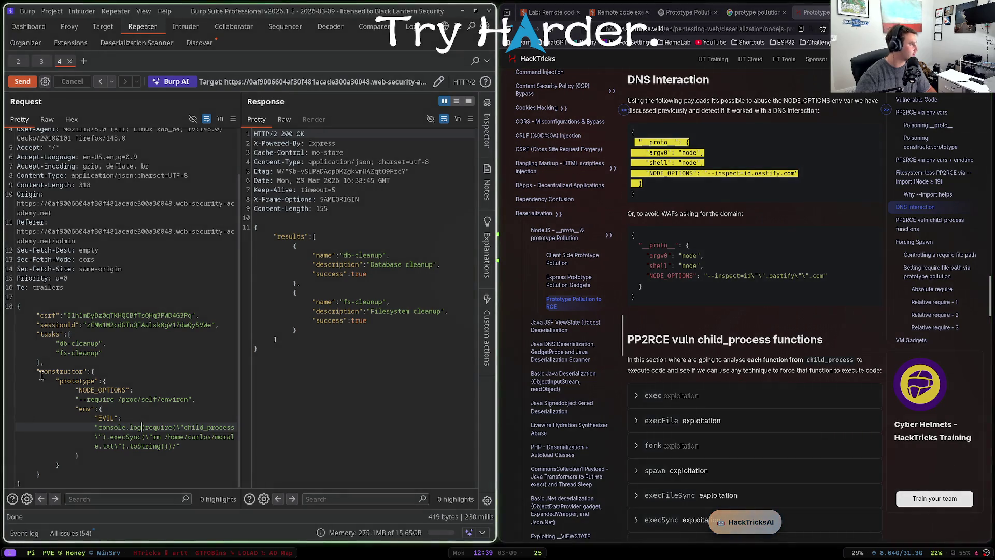
- Paste that payload over the constructor block, then generate a Collaborator payload domain
{"action": "mouse_move", "coordinate": [37, 371]}
{"action": "left_mouse_down"}
{"action": "mouse_move", "coordinate": [73, 381]}
{"action": "mouse_move", "coordinate": [129, 456]}
{"action": "mouse_move", "coordinate": [122, 473]}
{"action": "left_mouse_up"}
{"action": "key", "text": "ctrl+v"}
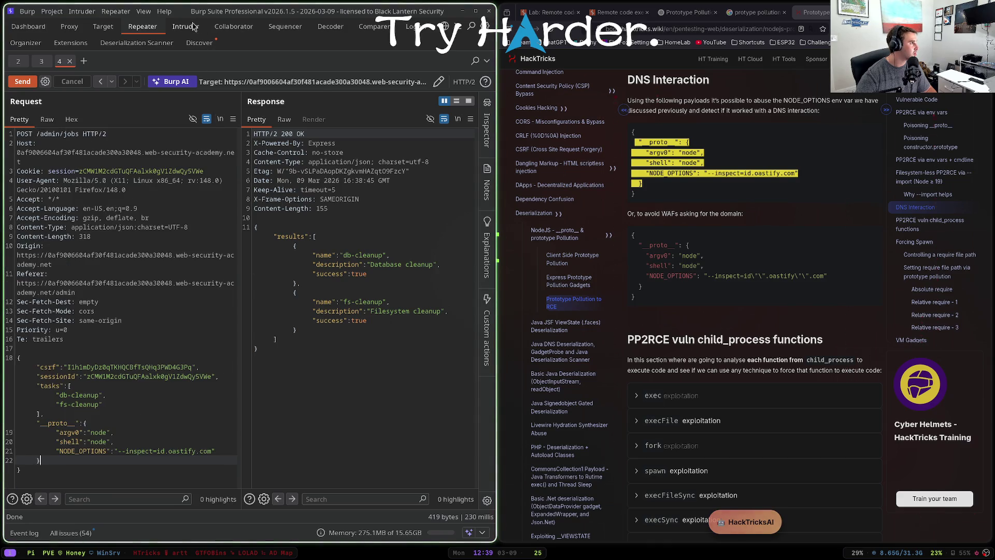
{"action": "left_click", "coordinate": [233, 27]}
{"action": "left_click", "coordinate": [272, 345]}
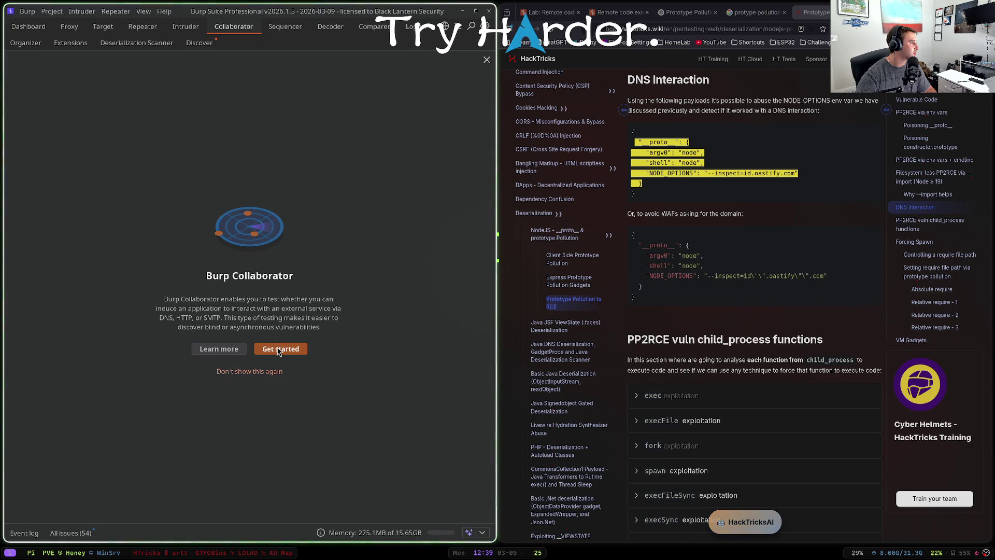
- Replace id.oastify.com in the /admin/jobs request with the copied Collaborator domain and send it
{"action": "left_click", "coordinate": [134, 26]}
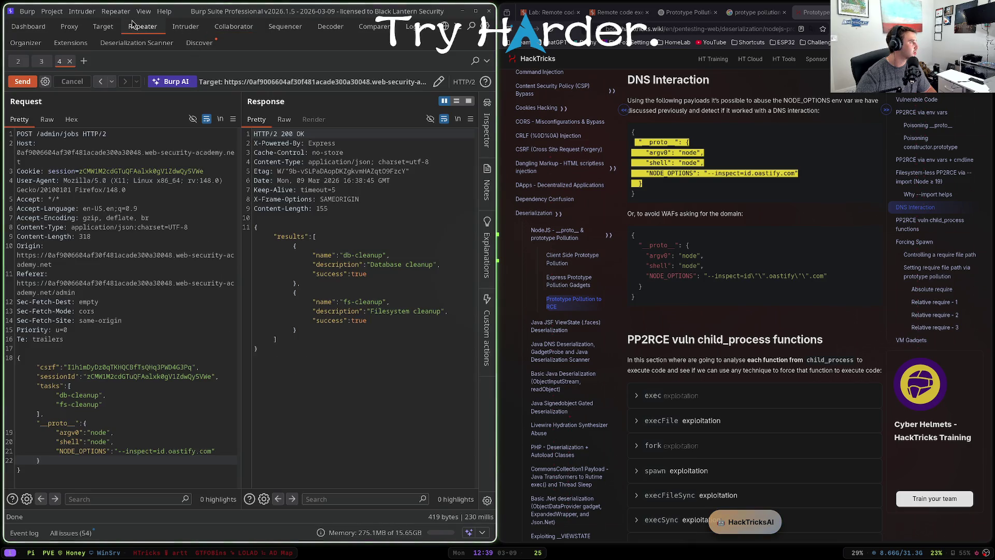
{"action": "left_click_drag", "start_coordinate": [157, 451], "coordinate": [211, 452]}
{"action": "key", "text": "ctrl+v"}
{"action": "key", "text": "ctrl+space"}
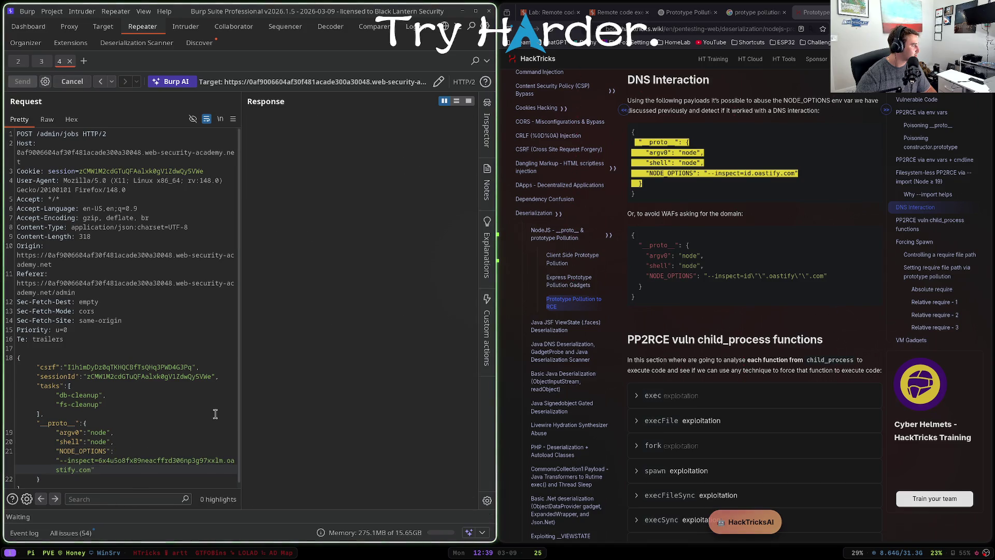
{"action": "key", "text": "super+f"}
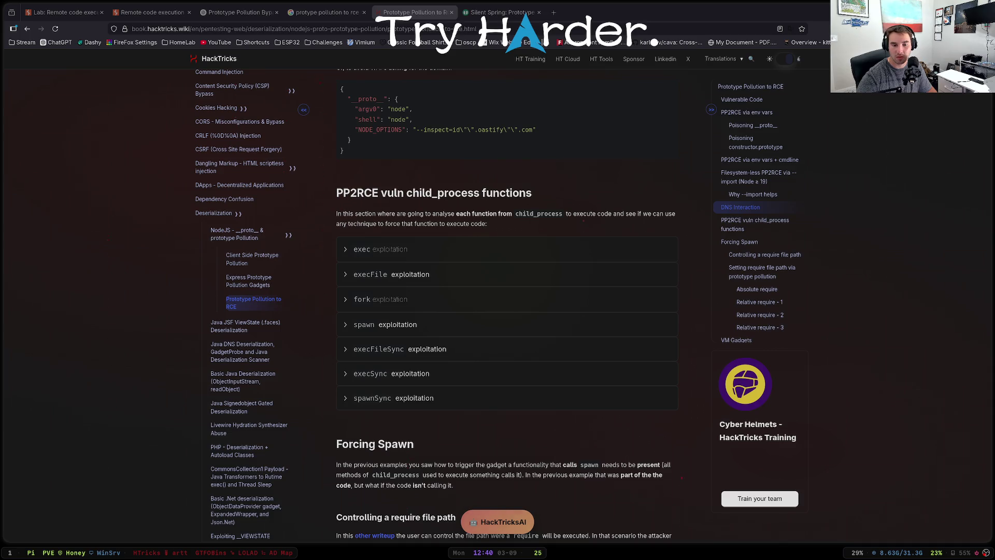
- Scroll HackTricks, tiled beside Burp, through the Forcing Spawn sections, then go back to the lab description tab
{"action": "key", "text": "super+f"}
{"action": "scroll", "coordinate": [248, 233], "scroll_direction": "down", "scroll_amount": 2}
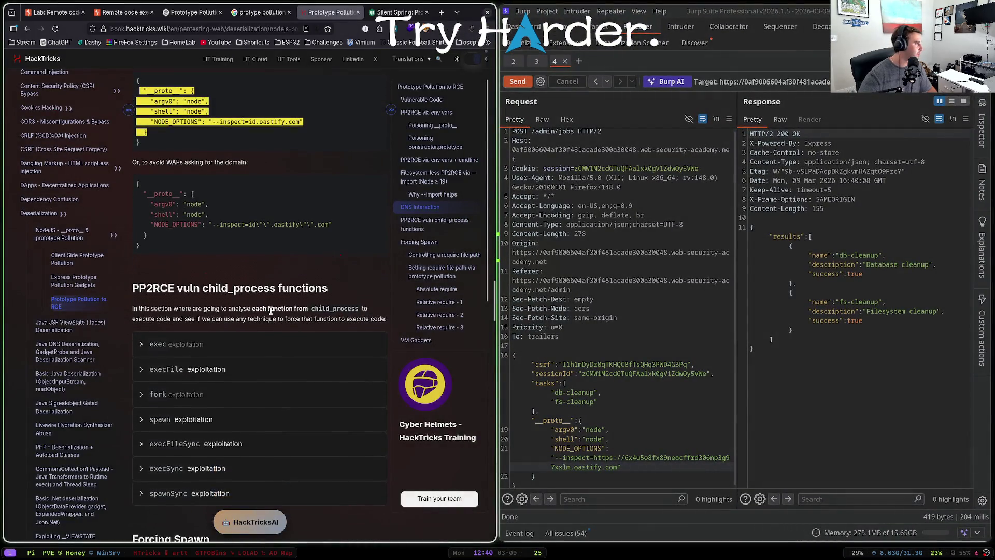
{"action": "scroll", "coordinate": [249, 233], "scroll_direction": "down", "scroll_amount": 5}
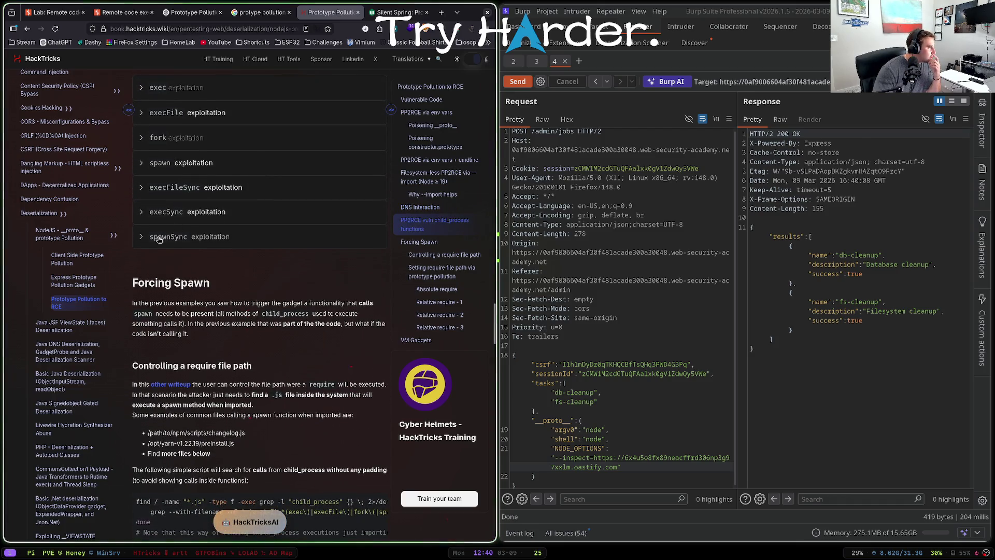
{"action": "scroll", "coordinate": [233, 269], "scroll_direction": "down", "scroll_amount": 3}
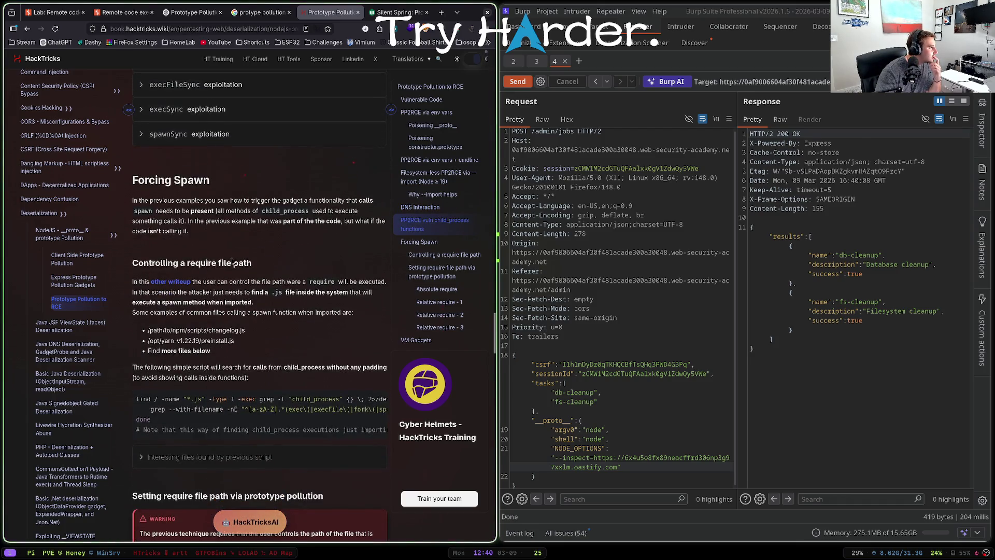
{"action": "mouse_move", "coordinate": [165, 388]}
{"action": "left_mouse_down"}
{"action": "mouse_move", "coordinate": [244, 388]}
{"action": "mouse_move", "coordinate": [165, 388]}
{"action": "left_mouse_up"}
{"action": "scroll", "coordinate": [268, 328], "scroll_direction": "down", "scroll_amount": 9}
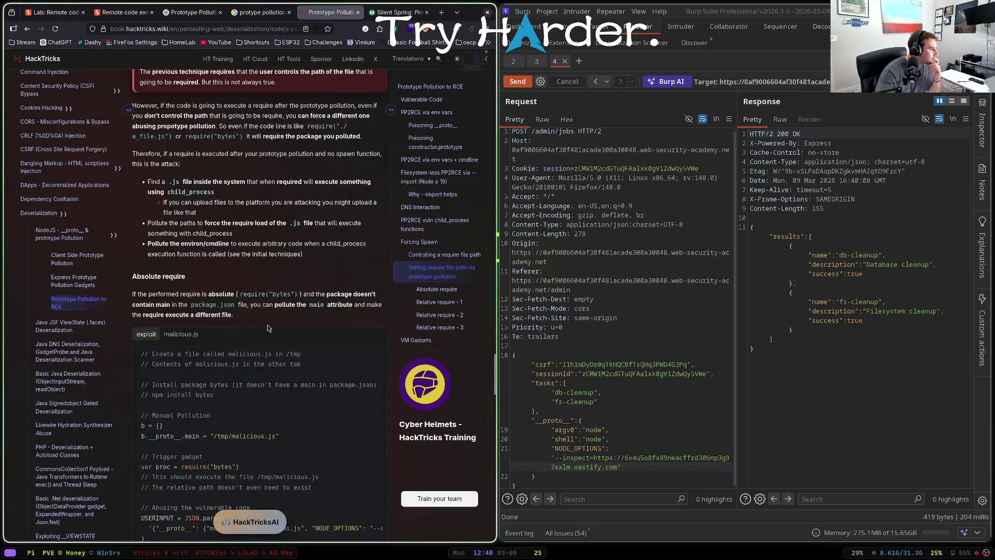
{"action": "scroll", "coordinate": [205, 227], "scroll_direction": "down", "scroll_amount": 5}
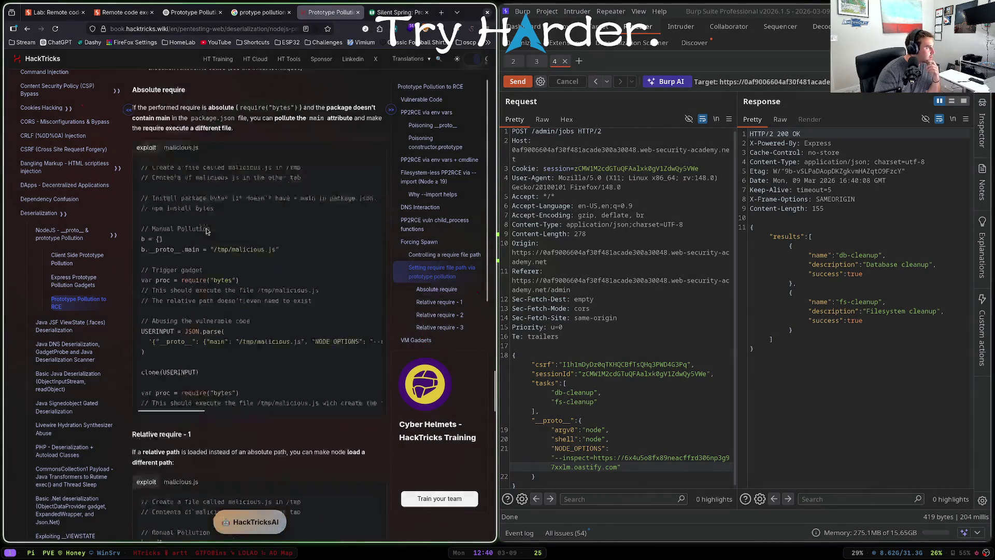
{"action": "scroll", "coordinate": [206, 227], "scroll_direction": "down", "scroll_amount": 6}
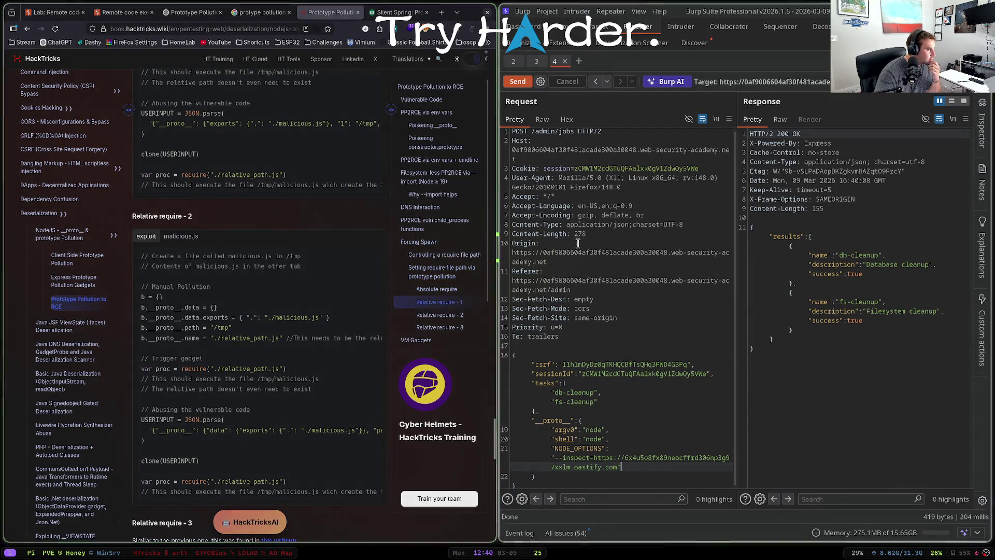
{"action": "key", "text": "ctrl+1"}
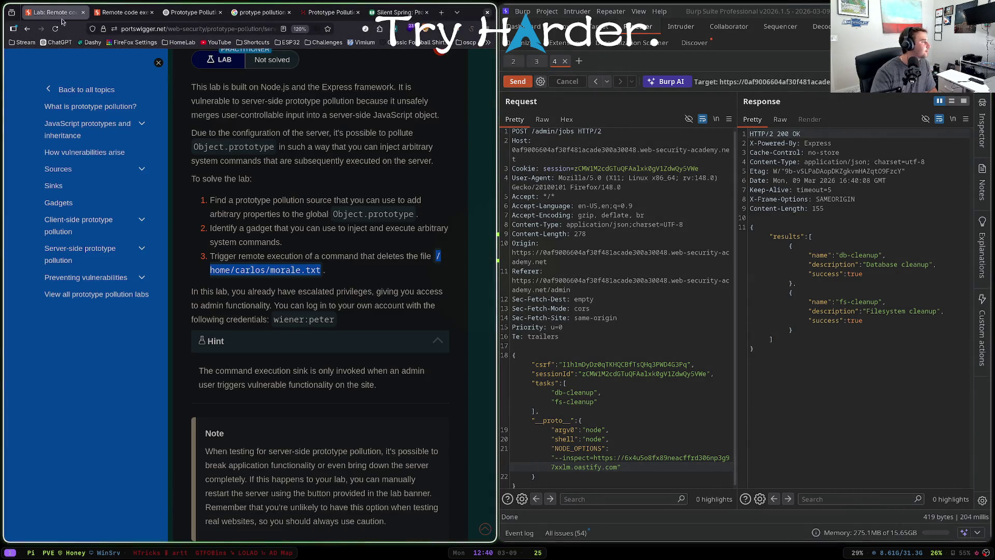
- Move the __proto__ NODE_OPTIONS block into the tasks array after fs-cleanup and resend, getting 500 Internal Server Error
{"action": "left_click", "coordinate": [297, 270]}
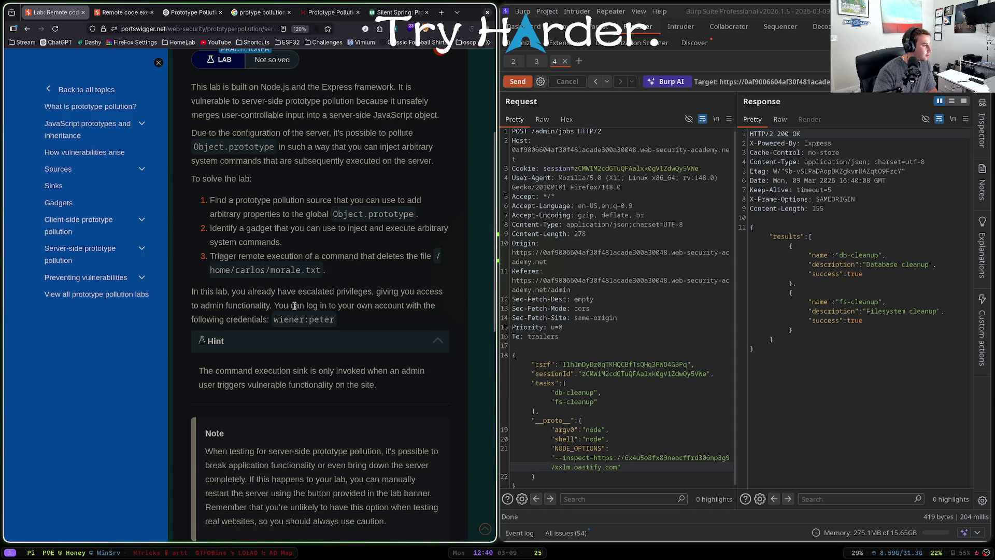
{"action": "scroll", "coordinate": [294, 306], "scroll_direction": "down", "scroll_amount": 2}
{"action": "left_click_drag", "start_coordinate": [361, 322], "coordinate": [378, 321]}
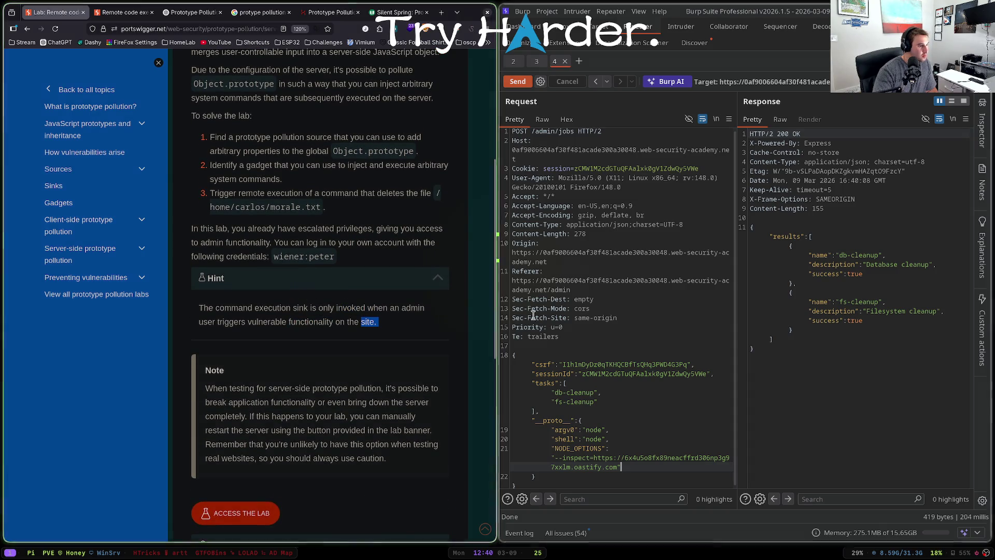
{"action": "left_click", "coordinate": [604, 400]}
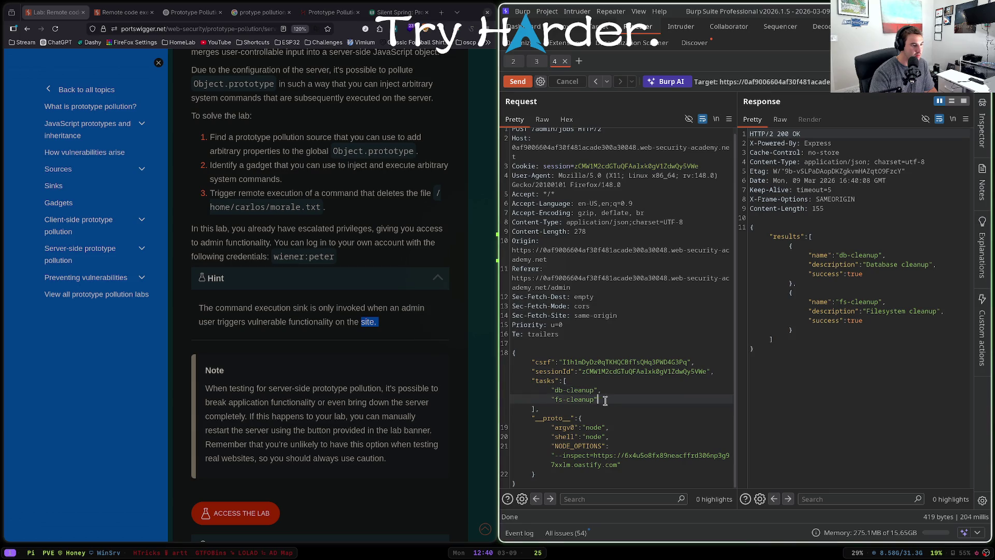
{"action": "mouse_move", "coordinate": [533, 417]}
{"action": "left_mouse_down"}
{"action": "mouse_move", "coordinate": [638, 456]}
{"action": "mouse_move", "coordinate": [640, 472]}
{"action": "left_mouse_up"}
{"action": "key", "text": "Delete"}
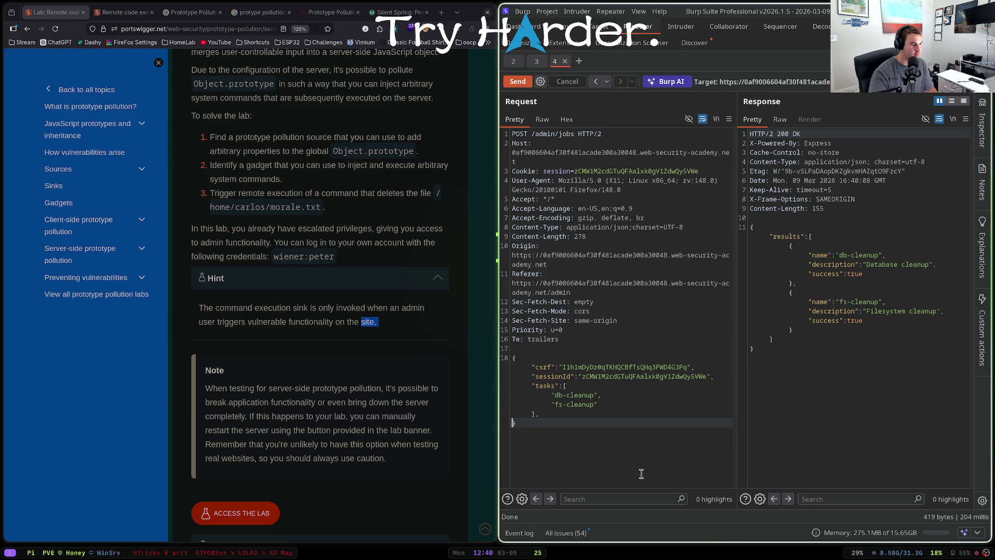
{"action": "left_click", "coordinate": [611, 406]}
{"action": "key", "text": "ctrl+z"}
{"action": "key", "text": "ctrl+space"}
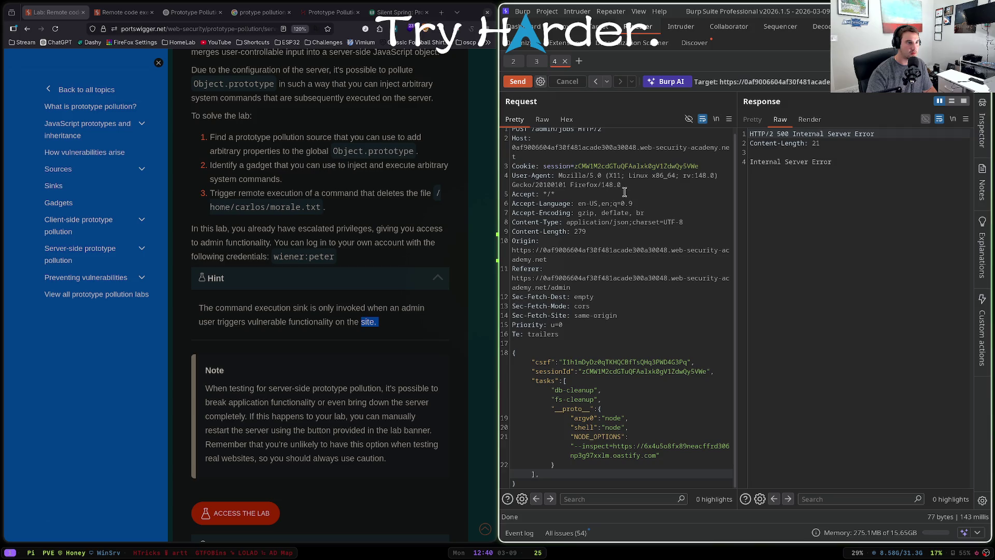
{"action": "key", "text": "super+shift+s"}
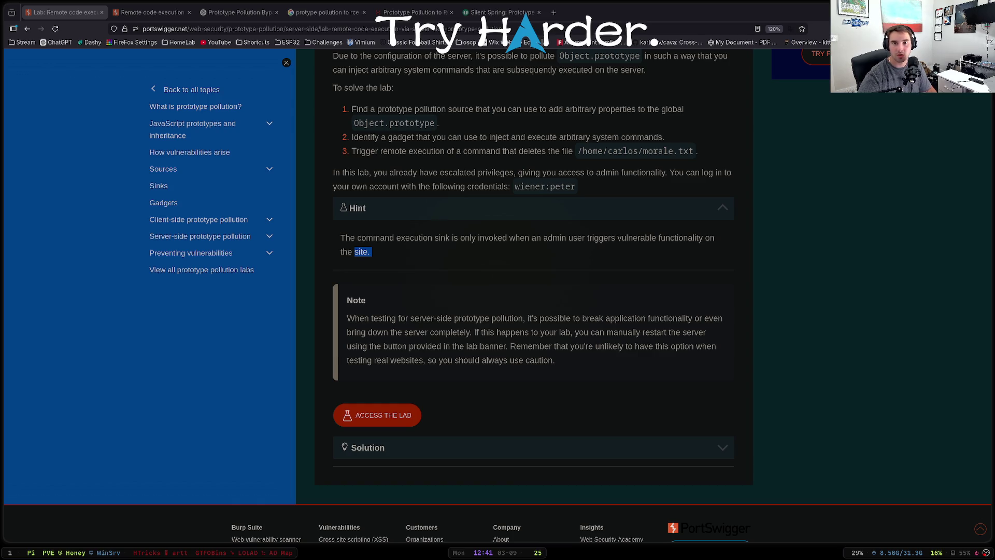
- Delete the comma after "db-cleanup" in the tasks array and send the malformed request, producing a 500 error
{"action": "key", "text": "super+f"}
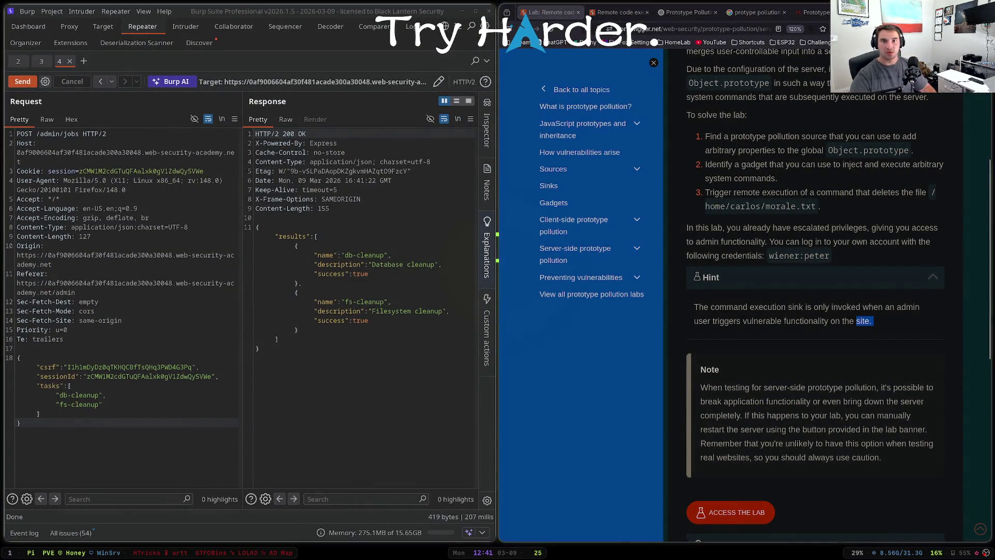
{"action": "scroll", "coordinate": [814, 310], "scroll_direction": "up", "scroll_amount": 5}
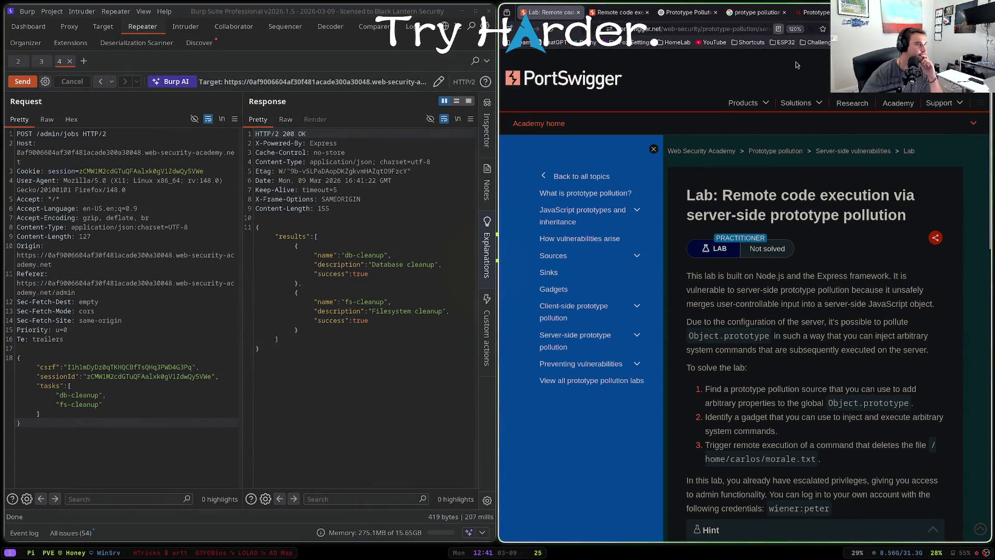
{"action": "scroll", "coordinate": [829, 219], "scroll_direction": "down", "scroll_amount": 4}
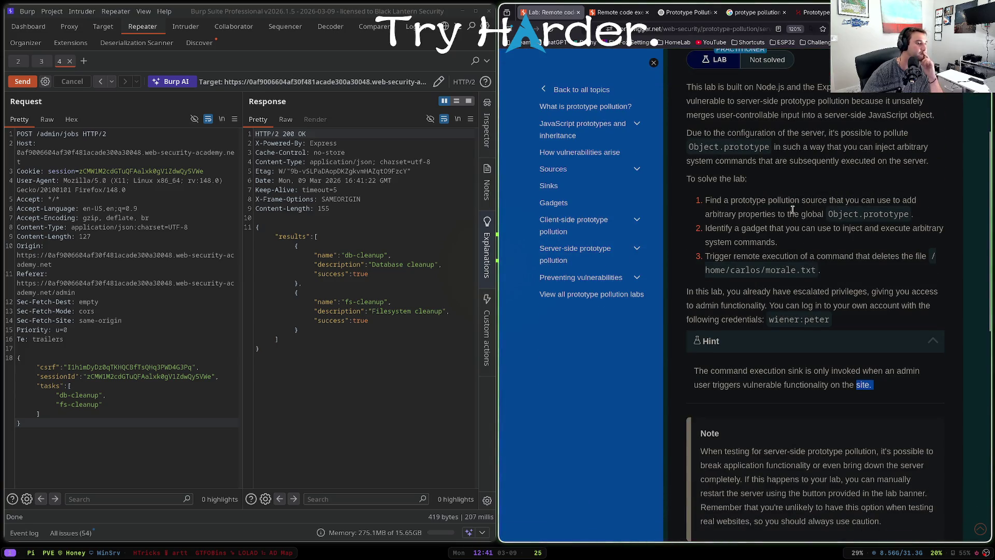
{"action": "left_click", "coordinate": [817, 12]}
{"action": "scroll", "coordinate": [747, 233], "scroll_direction": "up", "scroll_amount": 5}
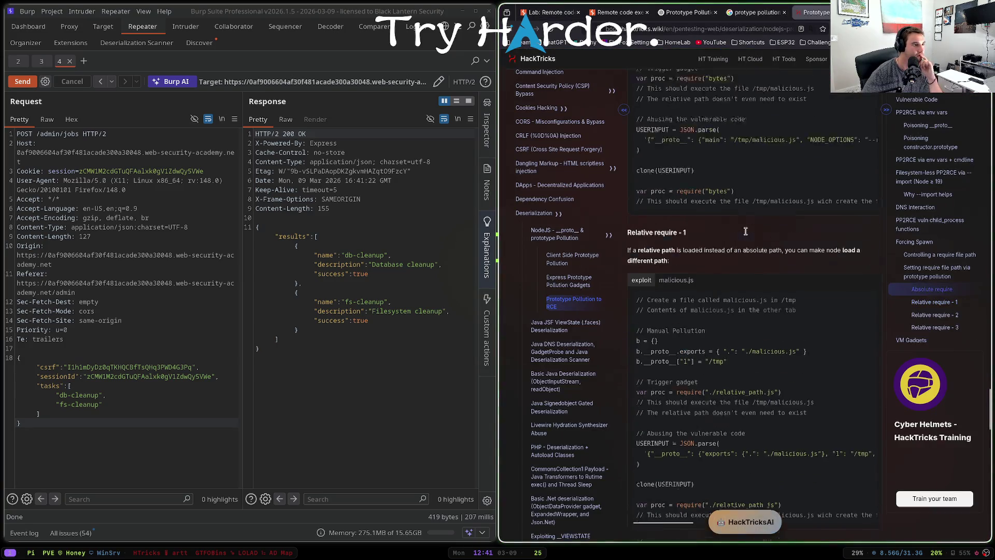
{"action": "scroll", "coordinate": [747, 233], "scroll_direction": "up", "scroll_amount": 15}
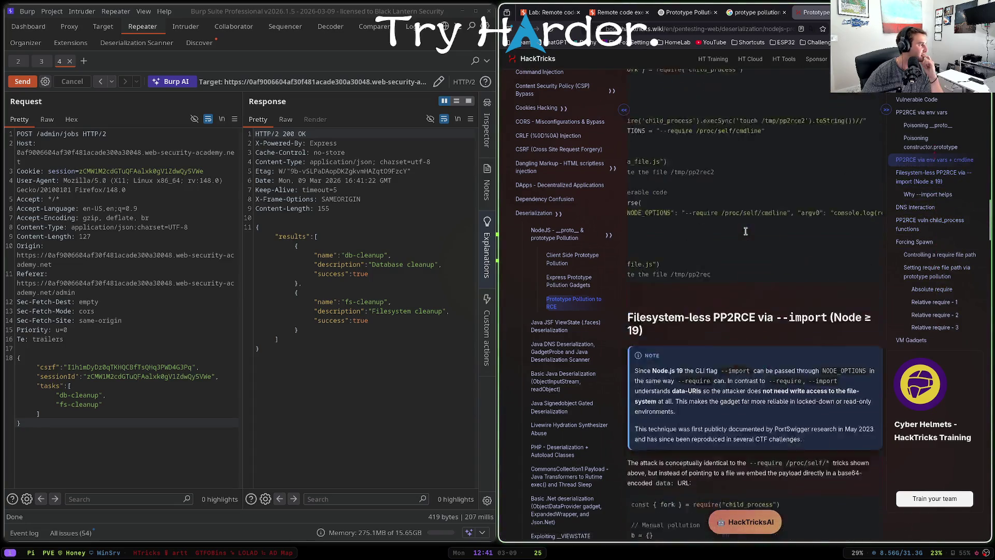
{"action": "scroll", "coordinate": [747, 235], "scroll_direction": "up", "scroll_amount": 15}
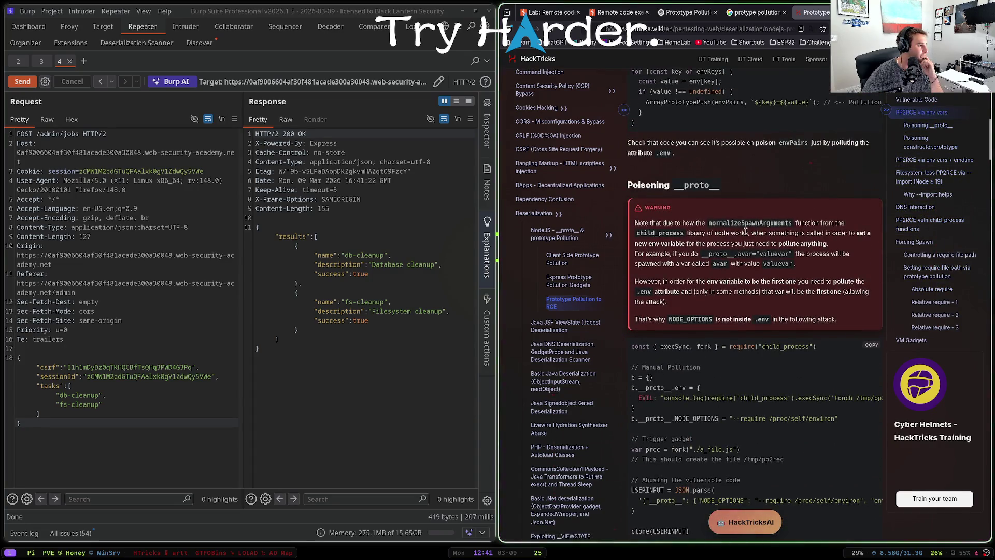
{"action": "scroll", "coordinate": [745, 232], "scroll_direction": "up", "scroll_amount": 2}
{"action": "left_click", "coordinate": [120, 395]}
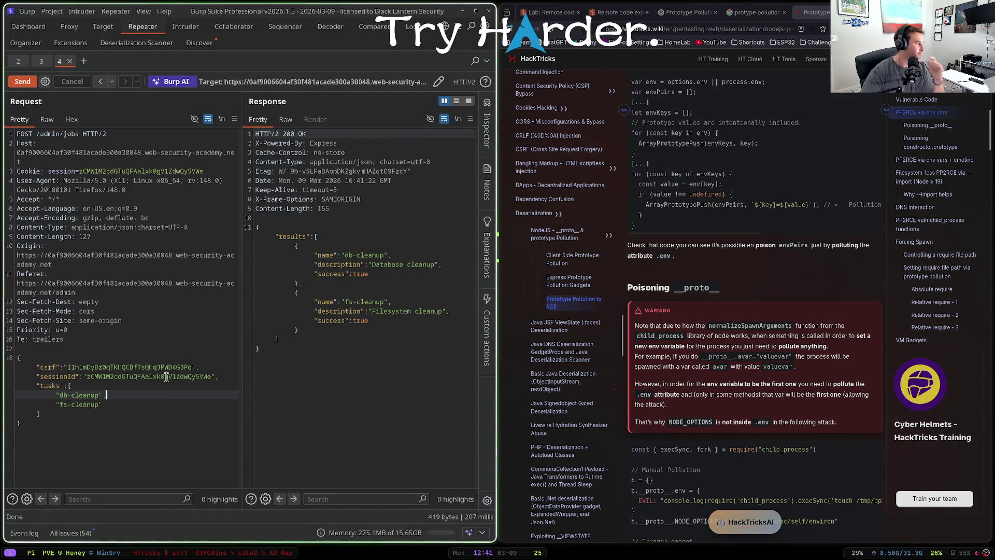
{"action": "key", "text": "BackSpace"}
{"action": "key", "text": "ctrl+space"}
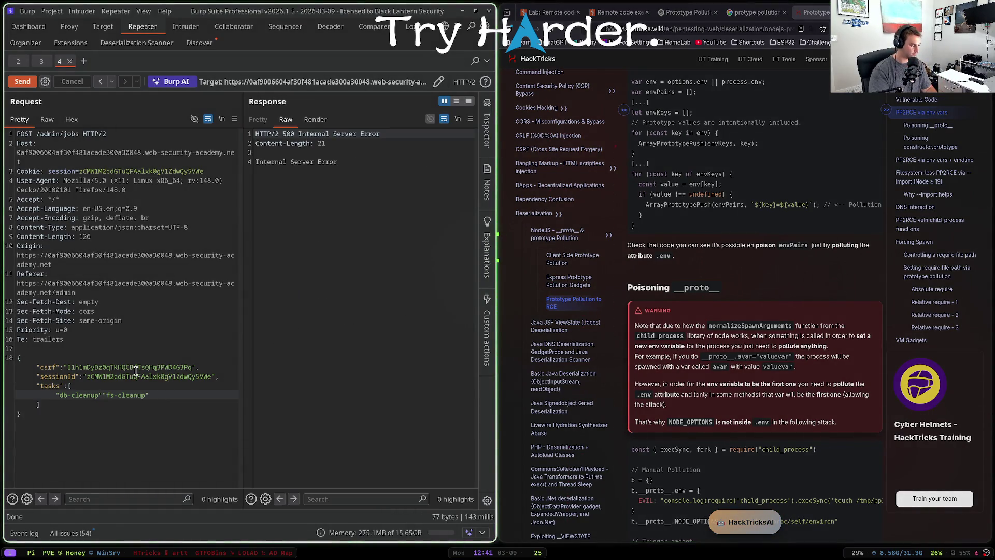
- Restore the comma and resend so both cleanup tasks return 200 OK
{"action": "key", "text": "ctrl+space"}
{"action": "scroll", "coordinate": [715, 217], "scroll_direction": "up", "scroll_amount": 1}
{"action": "scroll", "coordinate": [715, 217], "scroll_direction": "up", "scroll_amount": 5}
{"action": "left_click", "coordinate": [139, 405]}
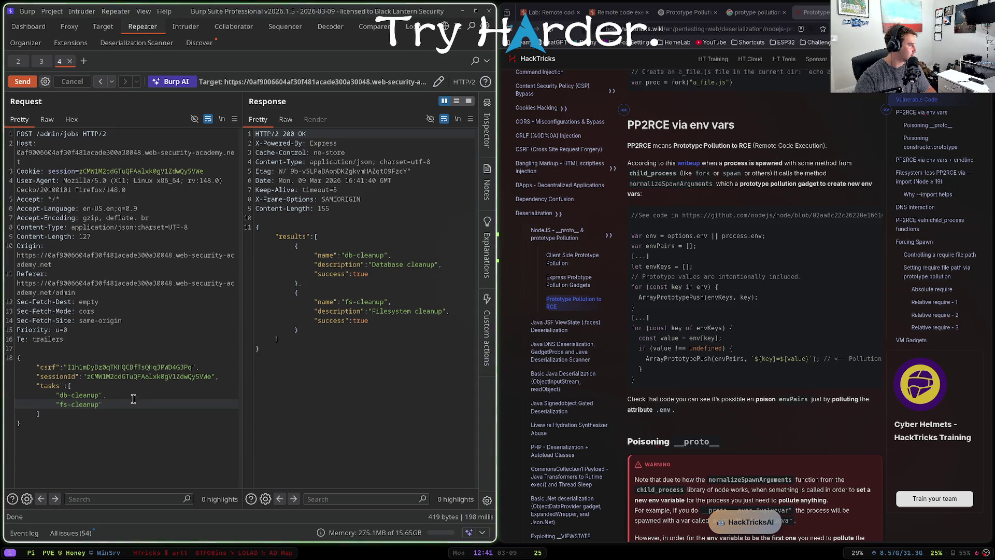
{"action": "left_click", "coordinate": [132, 415]}
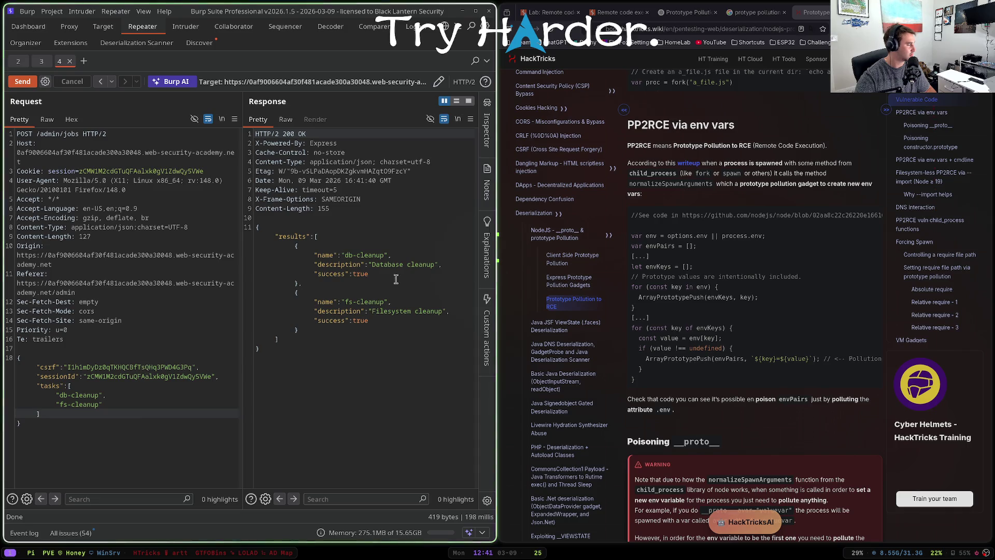
{"action": "scroll", "coordinate": [670, 219], "scroll_direction": "up", "scroll_amount": 5}
{"action": "key", "text": "ctrl+shift+Tab"}
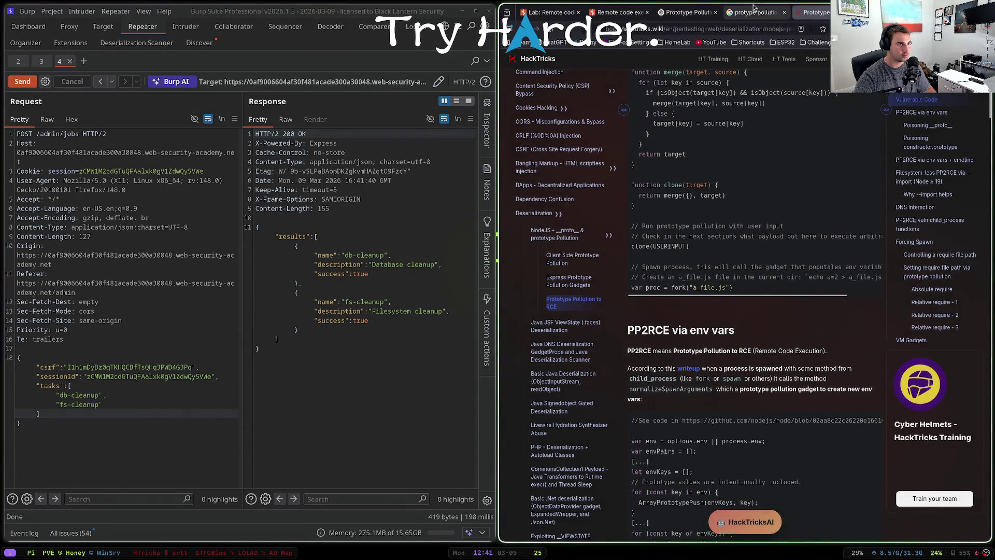
- Search Google for "prototype pollution to rce express js payload"
{"action": "scroll", "coordinate": [694, 212], "scroll_direction": "up", "scroll_amount": 10}
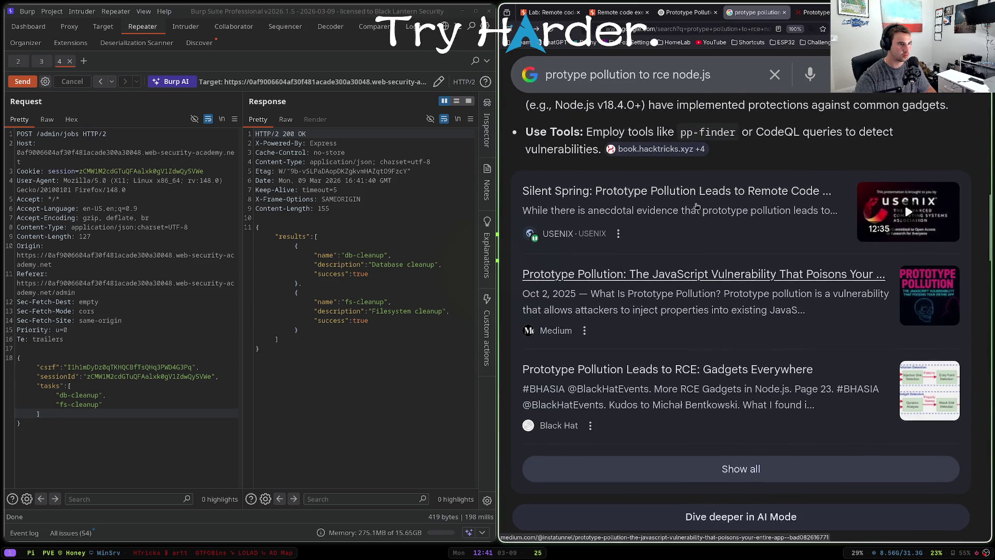
{"action": "scroll", "coordinate": [716, 313], "scroll_direction": "down", "scroll_amount": 5}
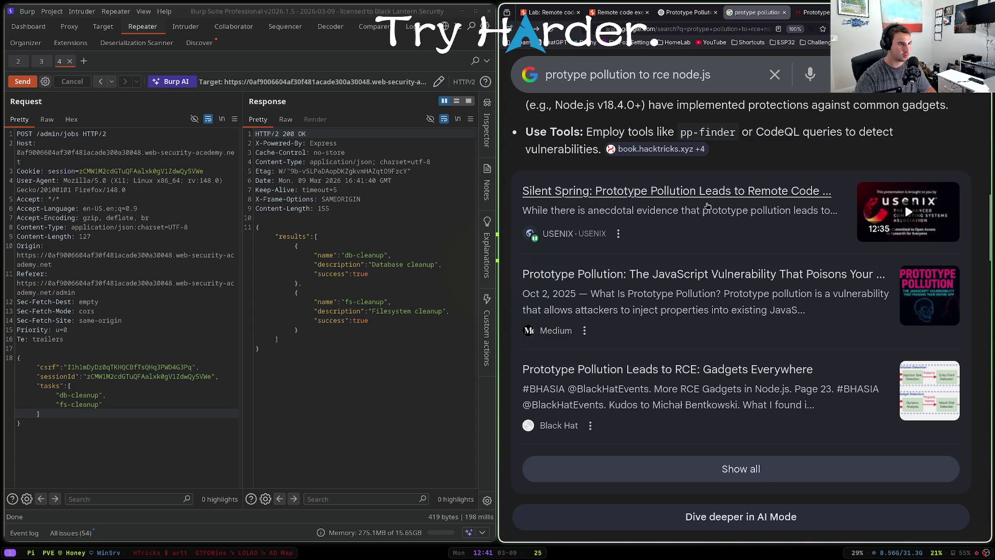
{"action": "scroll", "coordinate": [686, 282], "scroll_direction": "down", "scroll_amount": 15}
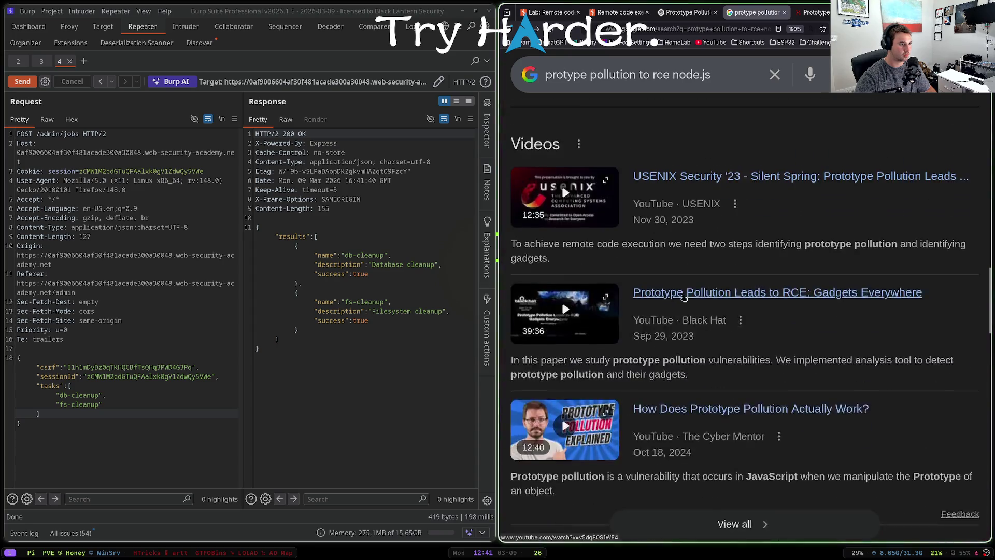
{"action": "scroll", "coordinate": [663, 337], "scroll_direction": "down", "scroll_amount": 5}
{"action": "mouse_move", "coordinate": [711, 76]}
{"action": "left_mouse_down"}
{"action": "mouse_move", "coordinate": [642, 76]}
{"action": "mouse_move", "coordinate": [672, 75]}
{"action": "left_mouse_up"}
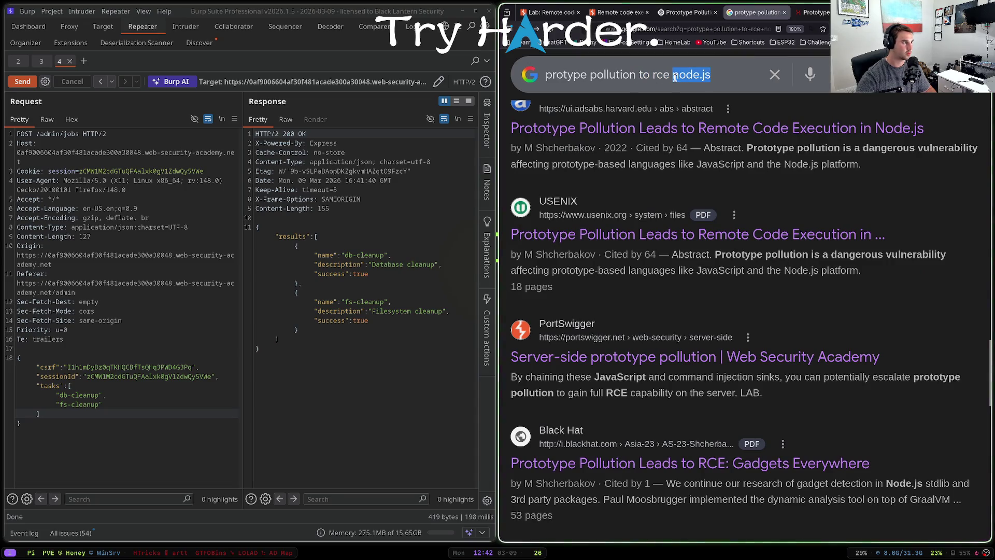
{"action": "type", "text": "express js payload"}
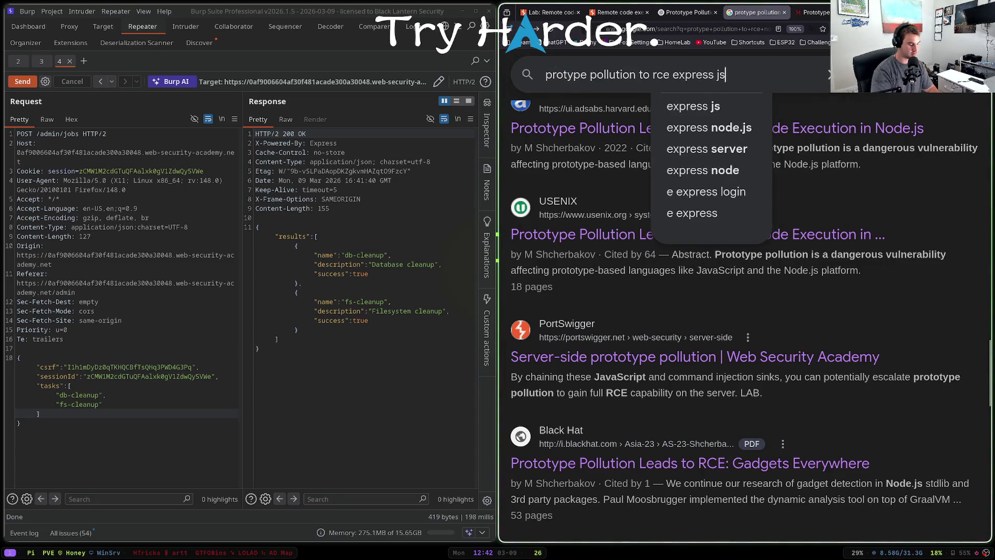
{"action": "key", "text": "Return"}
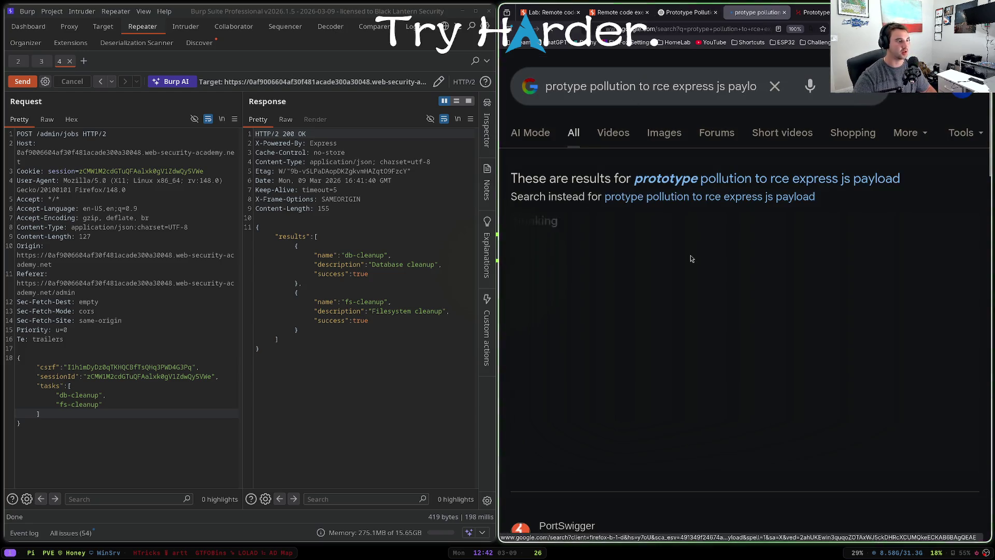
- Select the EJS __proto__ escapeFunction payload from the search results
{"action": "scroll", "coordinate": [571, 265], "scroll_direction": "down", "scroll_amount": 2}
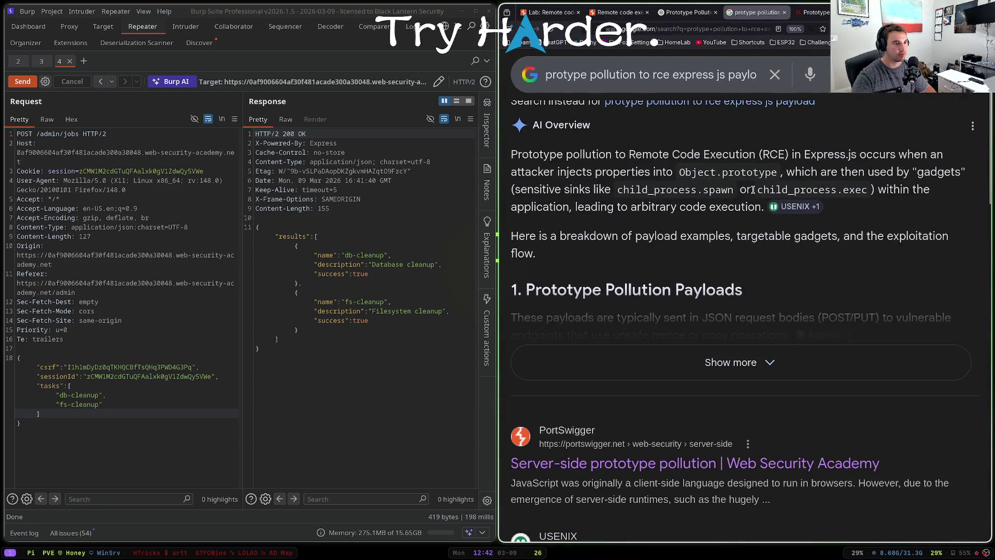
{"action": "scroll", "coordinate": [682, 201], "scroll_direction": "down", "scroll_amount": 4}
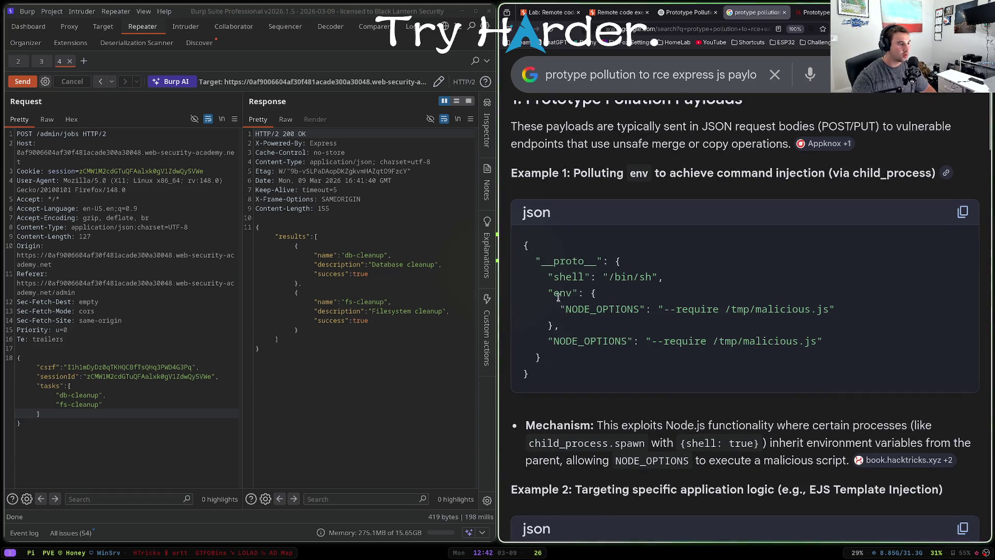
{"action": "left_click_drag", "start_coordinate": [530, 261], "coordinate": [670, 285]}
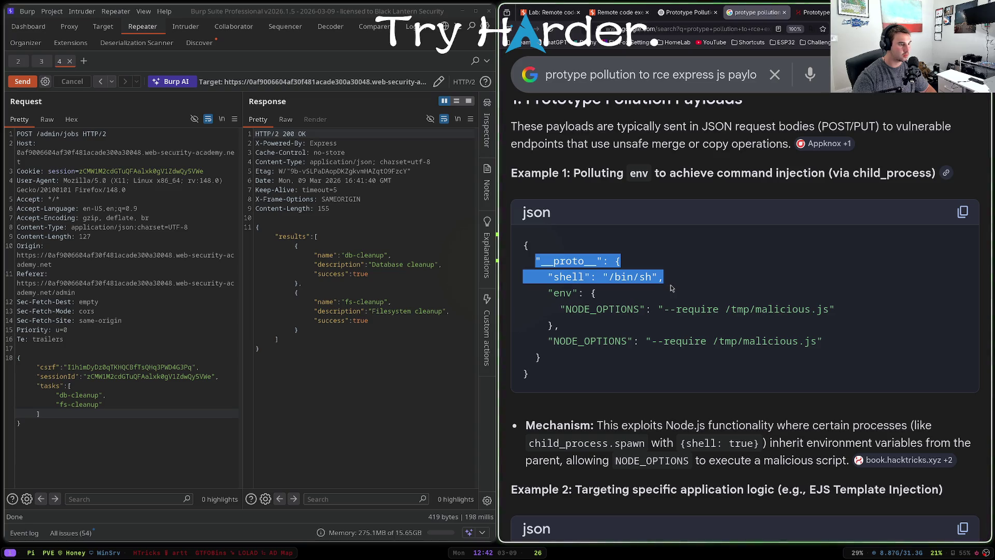
{"action": "scroll", "coordinate": [670, 285], "scroll_direction": "down", "scroll_amount": 6}
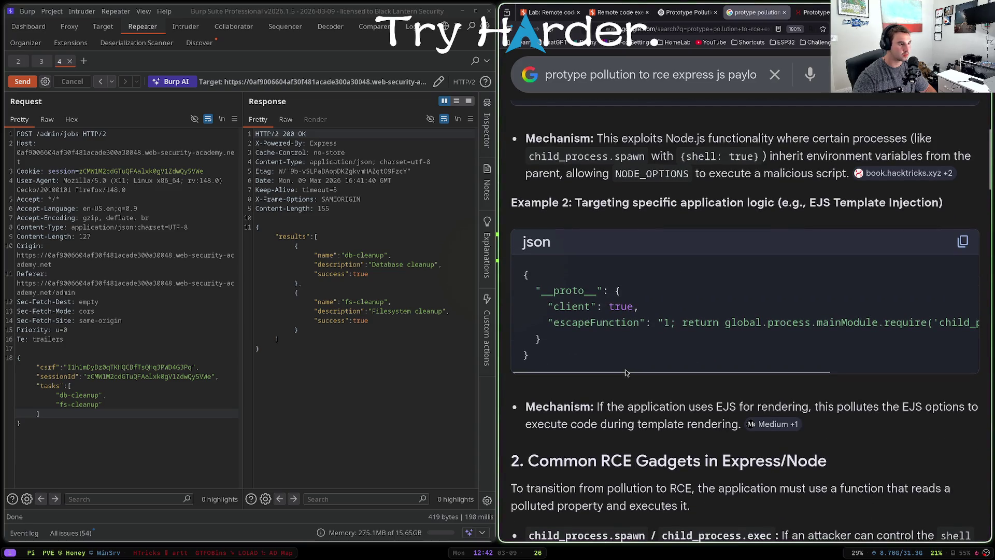
{"action": "mouse_move", "coordinate": [627, 371]}
{"action": "left_mouse_down"}
{"action": "mouse_move", "coordinate": [828, 374]}
{"action": "mouse_move", "coordinate": [678, 374]}
{"action": "left_mouse_up"}
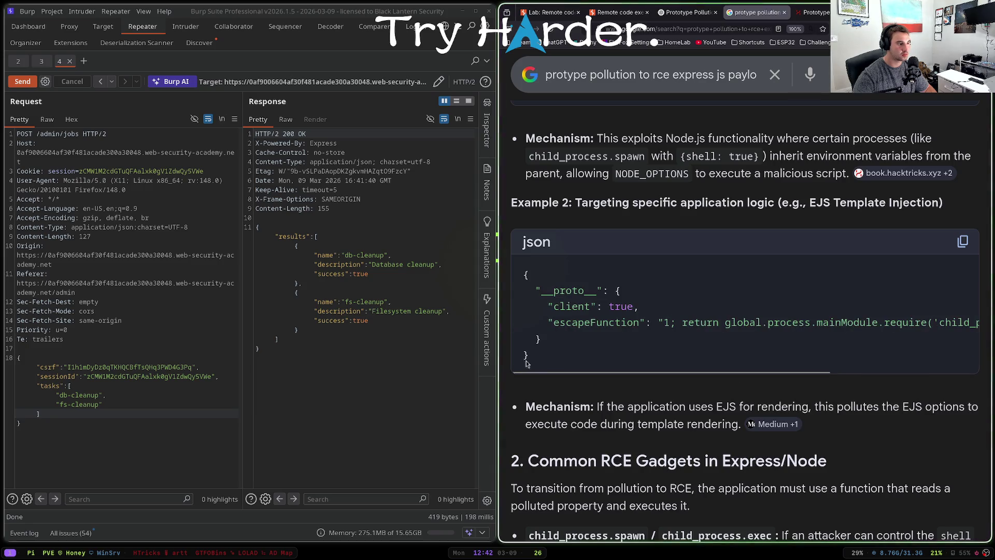
{"action": "left_click_drag", "start_coordinate": [532, 288], "coordinate": [534, 353]}
{"action": "left_click", "coordinate": [532, 288]}
{"action": "mouse_move", "coordinate": [532, 288]}
{"action": "left_mouse_down"}
{"action": "mouse_move", "coordinate": [567, 323]}
{"action": "mouse_move", "coordinate": [565, 339]}
{"action": "left_mouse_up"}
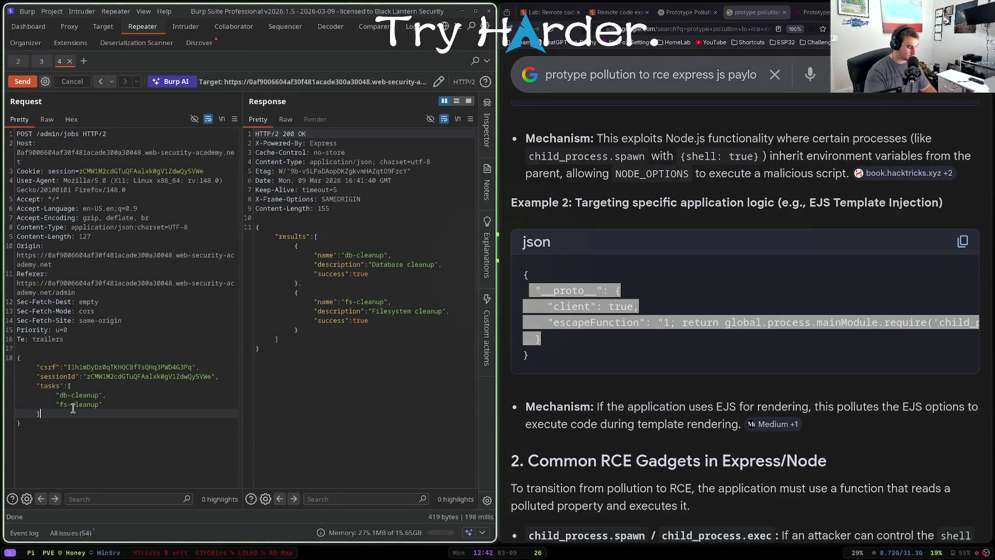
- Paste the EJS __proto__ escapeFunction payload after the tasks array, send it, and clear execSync's id command
{"action": "key", "text": "ctrl+v"}
{"action": "key", "text": "ctrl+space"}
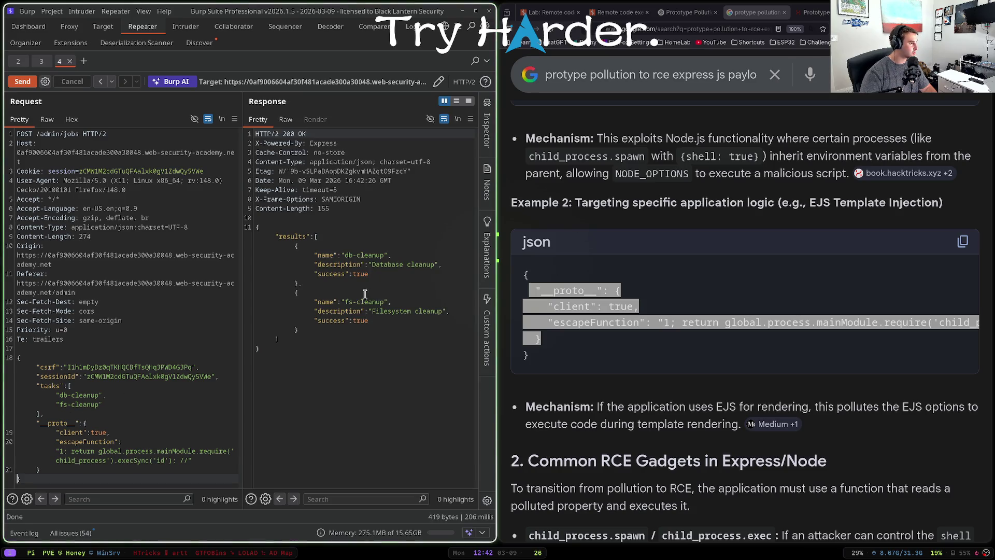
{"action": "double_click", "coordinate": [159, 460]}
{"action": "key", "text": "BackSpace"}
{"action": "type", "text": "rm"}
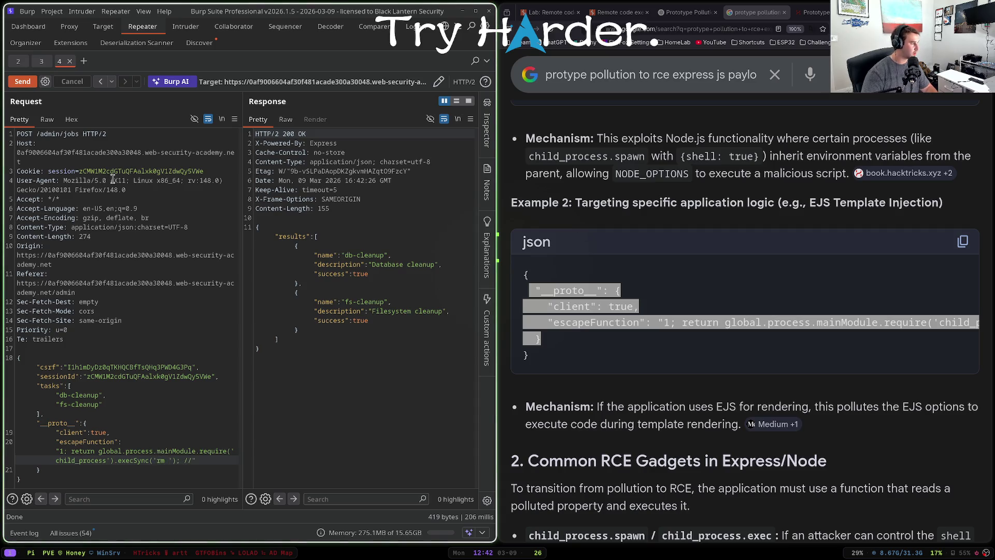
- Copy the /home/carlos/morale.txt path from the lab description into execSync('rm ...') and send the request
{"action": "left_click", "coordinate": [549, 12]}
{"action": "left_click", "coordinate": [620, 12]}
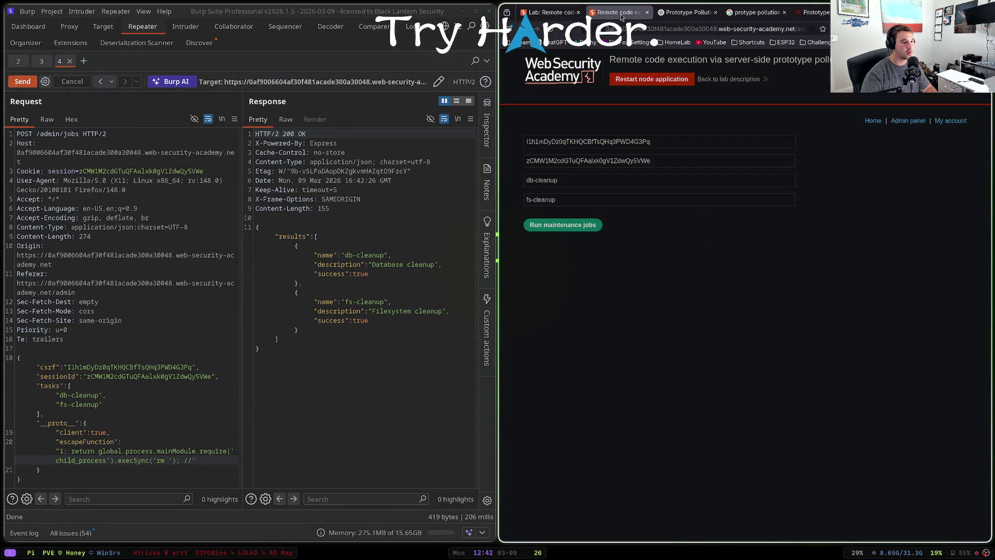
{"action": "left_click", "coordinate": [560, 12]}
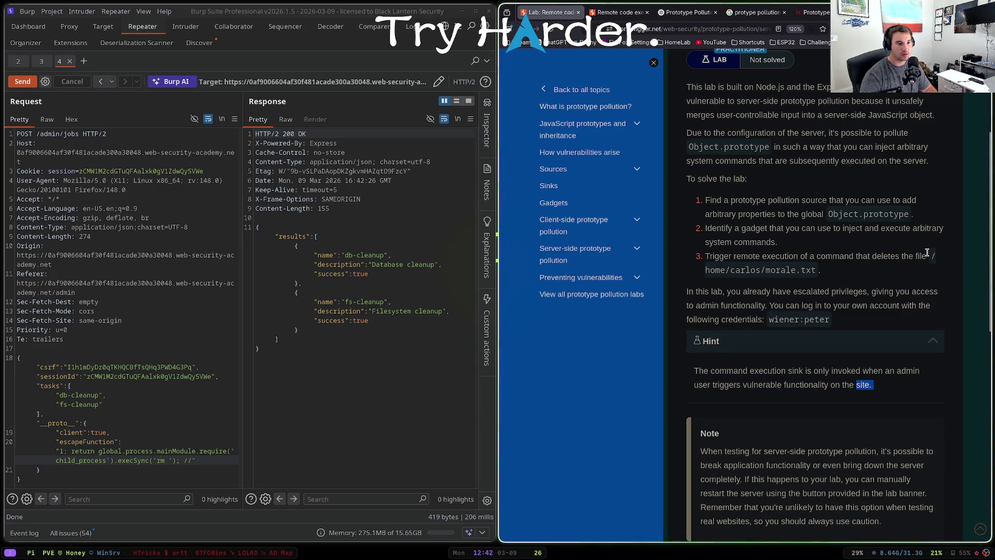
{"action": "left_click_drag", "start_coordinate": [933, 258], "coordinate": [908, 272]}
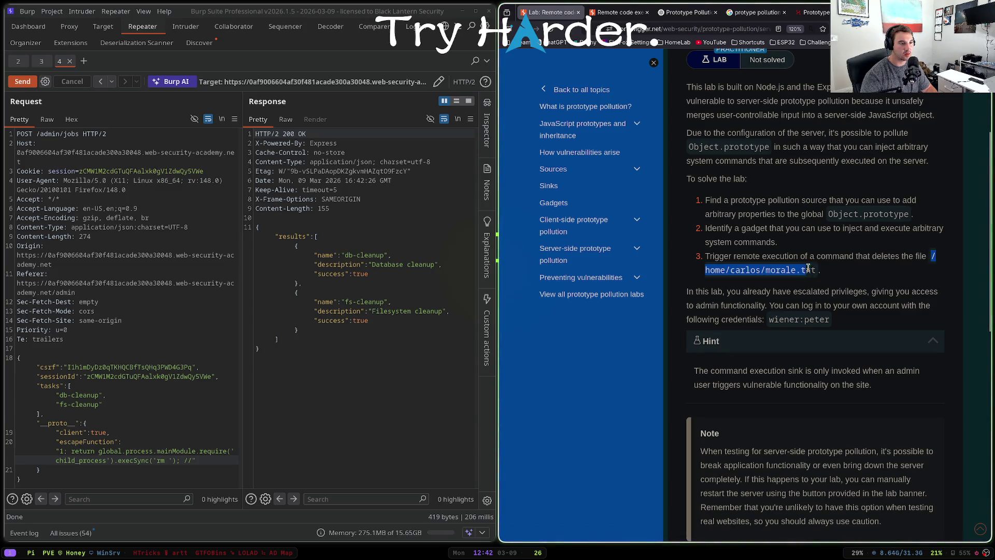
{"action": "key", "text": "ctrl+c"}
{"action": "left_click", "coordinate": [176, 461]}
{"action": "key", "text": "ctrl+v"}
{"action": "key", "text": "ctrl+space"}
{"action": "left_click", "coordinate": [601, 12]}
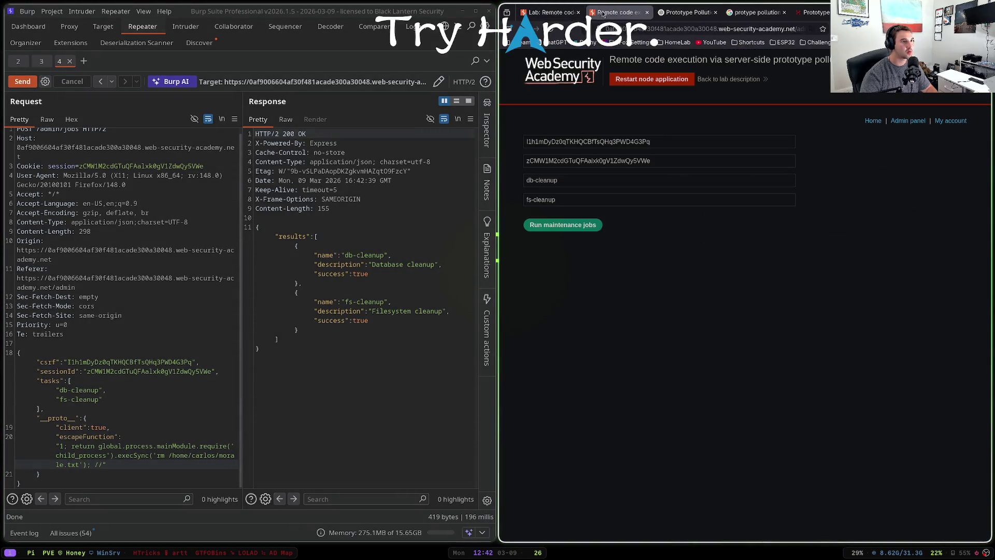
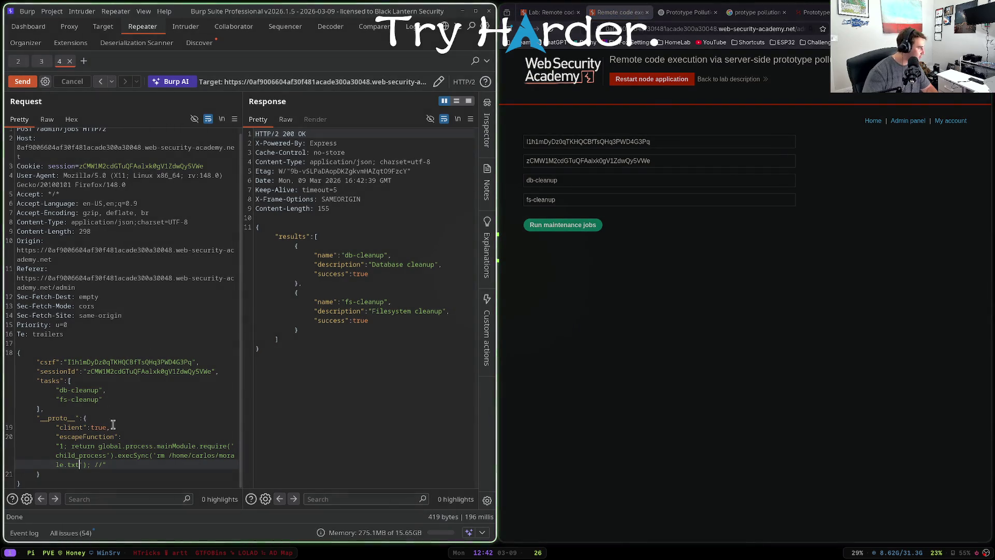
- Leave the escapeFunction __proto__ payload unchanged and bring up the HackTricks PP2RCE page
{"action": "left_click", "coordinate": [52, 417]}
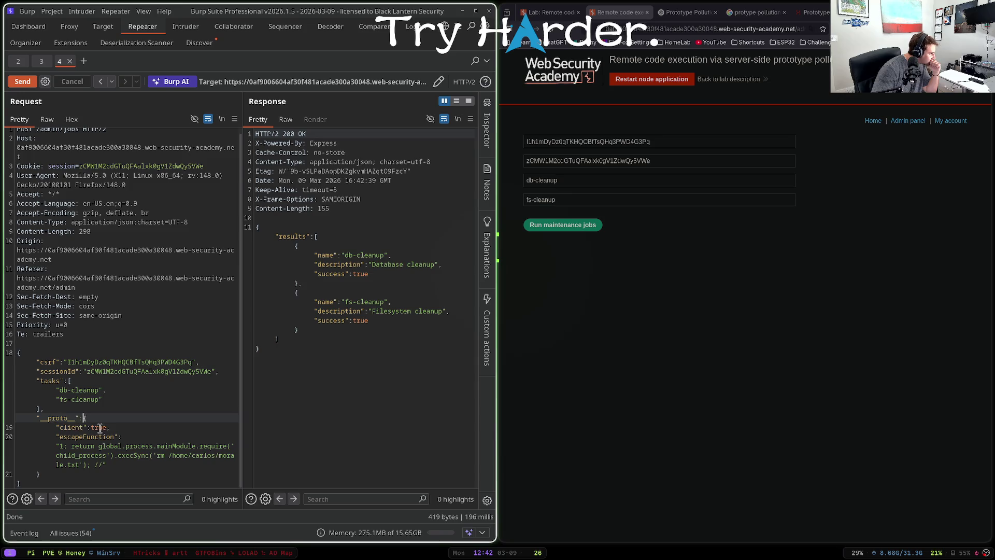
{"action": "left_click", "coordinate": [106, 447]}
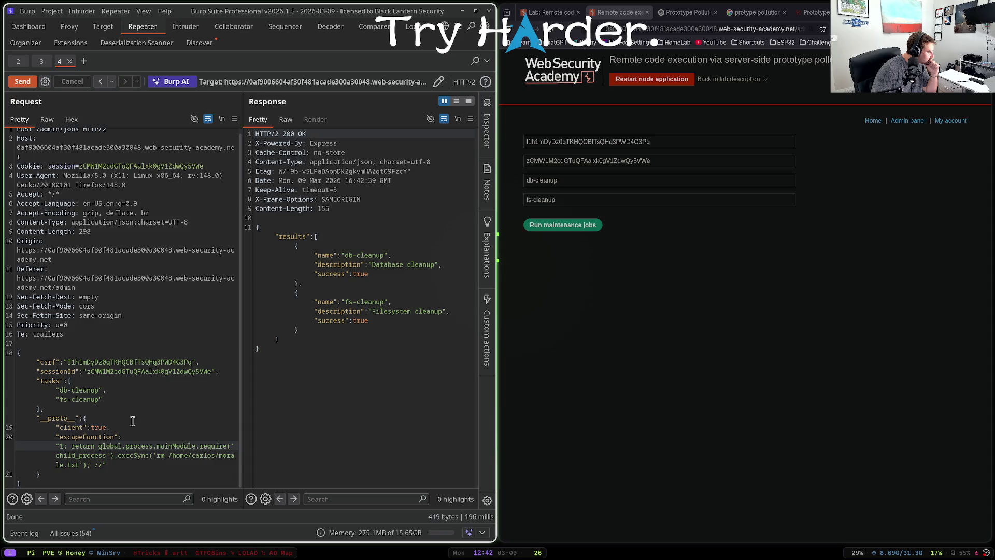
{"action": "left_click_drag", "start_coordinate": [76, 418], "coordinate": [34, 423]}
{"action": "left_click", "coordinate": [44, 409]}
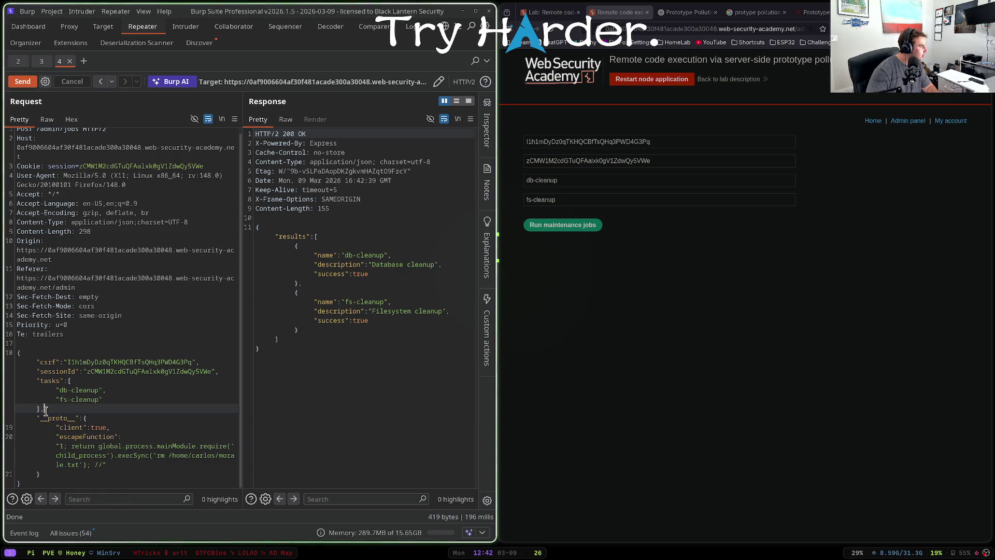
{"action": "key", "text": "Down"}
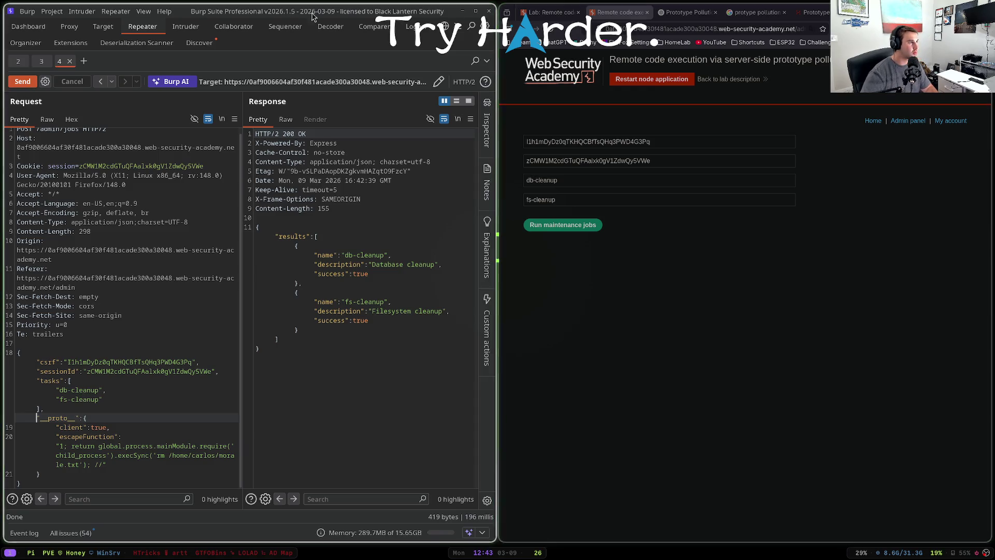
{"action": "left_click", "coordinate": [710, 15]}
{"action": "left_click", "coordinate": [825, 17]}
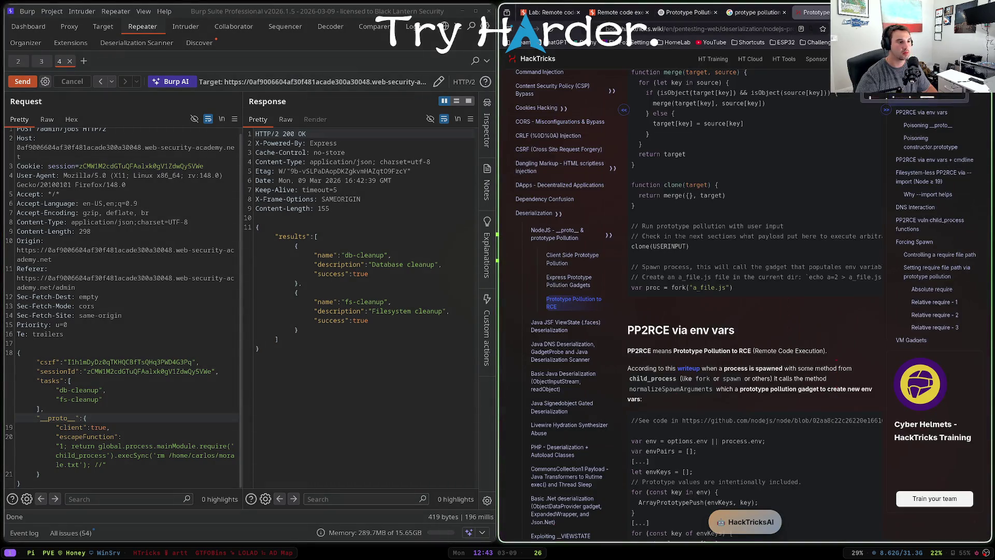
- Copy the __proto__ payload with shell /bin/sh and NODE_OPTIONS --require /tmp/shell.js from Google's answer
{"action": "left_click", "coordinate": [757, 12]}
{"action": "scroll", "coordinate": [714, 268], "scroll_direction": "down", "scroll_amount": 2}
{"action": "scroll", "coordinate": [714, 268], "scroll_direction": "down", "scroll_amount": 8}
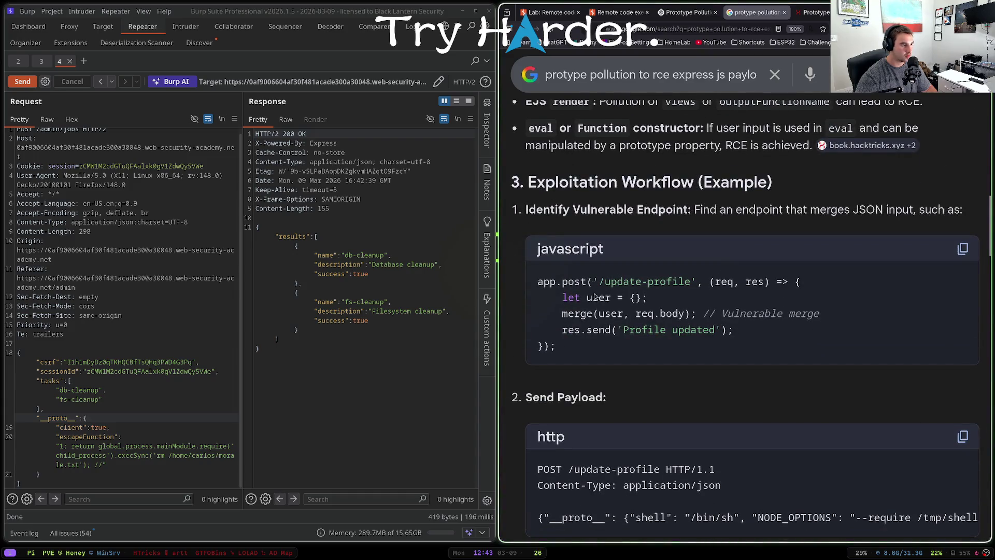
{"action": "scroll", "coordinate": [643, 294], "scroll_direction": "down", "scroll_amount": 4}
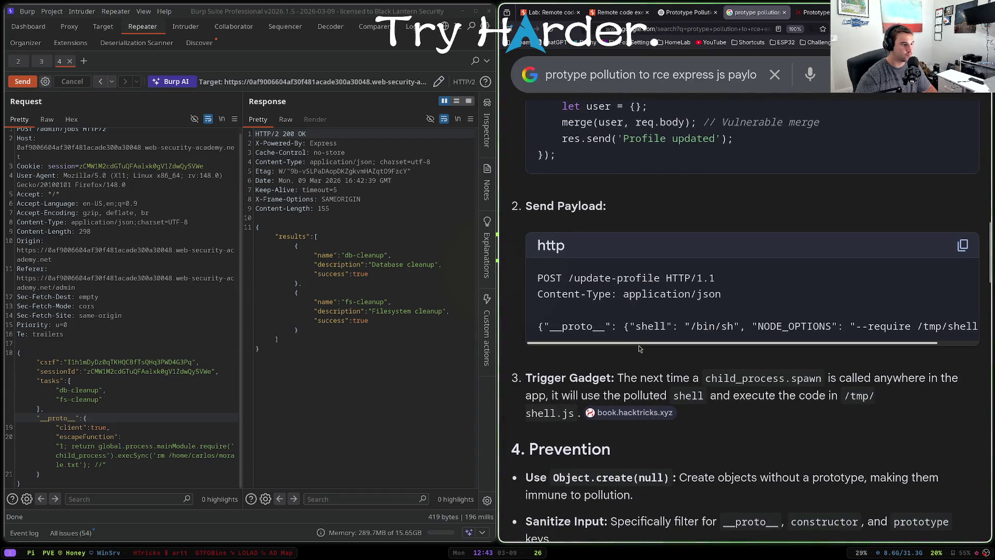
{"action": "left_click_drag", "start_coordinate": [744, 343], "coordinate": [786, 345]}
{"action": "left_click_drag", "start_coordinate": [978, 326], "coordinate": [538, 323]}
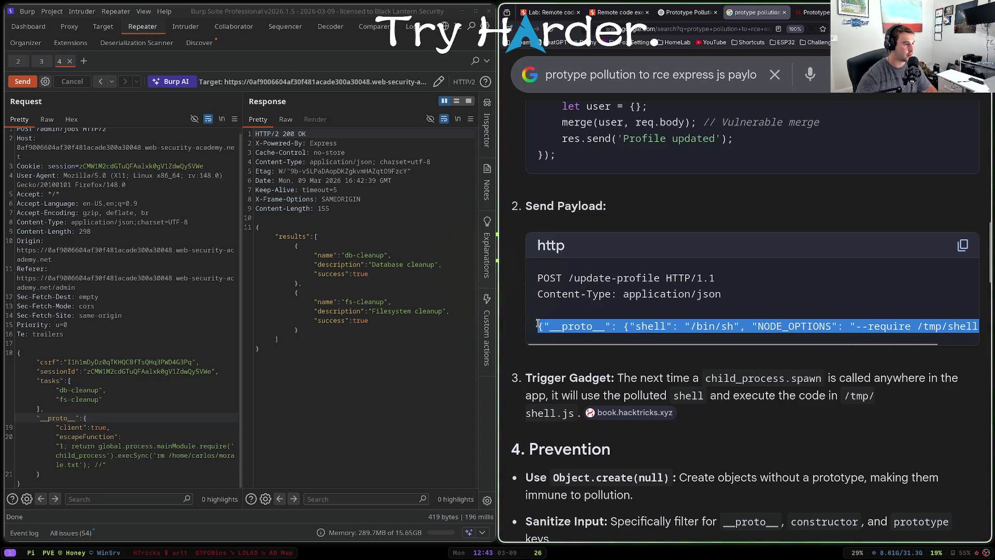
{"action": "left_click", "coordinate": [540, 326]}
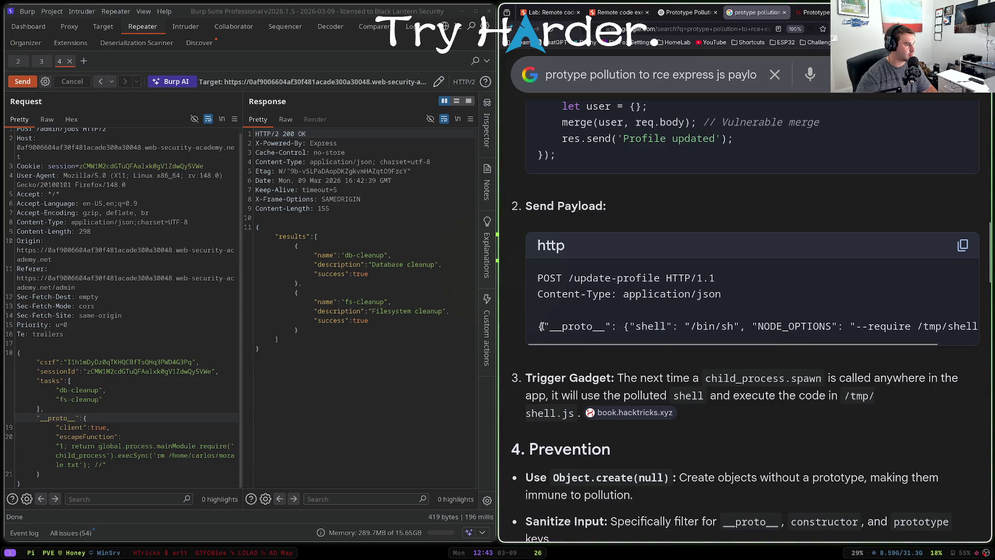
{"action": "left_click_drag", "start_coordinate": [540, 326], "coordinate": [970, 327]}
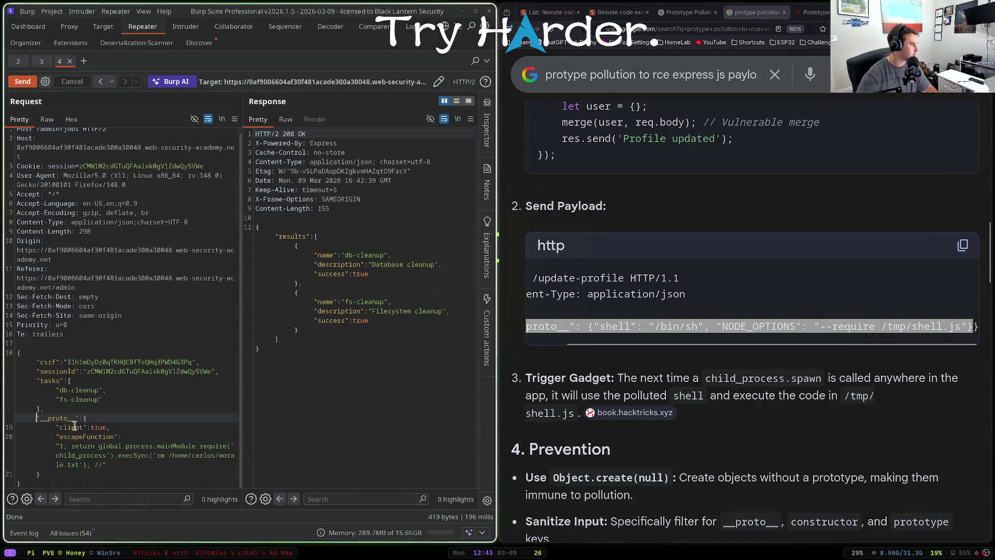
{"action": "mouse_move", "coordinate": [40, 417]}
{"action": "left_mouse_down"}
{"action": "mouse_move", "coordinate": [78, 450]}
{"action": "mouse_move", "coordinate": [41, 475]}
{"action": "left_mouse_up"}
- Paste the NODE_OPTIONS payload over the __proto__ block and resend the /admin/jobs request
{"action": "key", "text": "ctrl+v"}
{"action": "key", "text": "ctrl+space"}
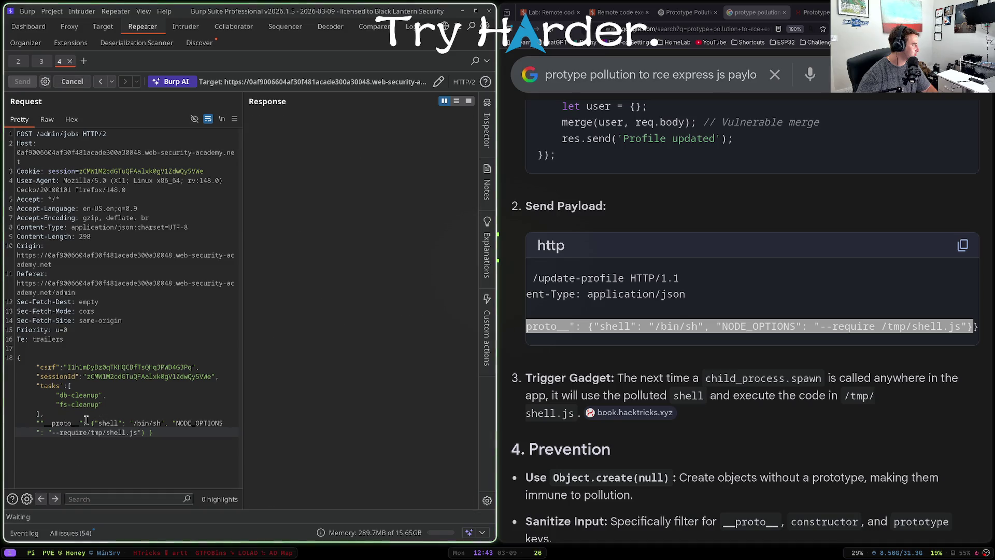
{"action": "key", "text": "ctrl+space"}
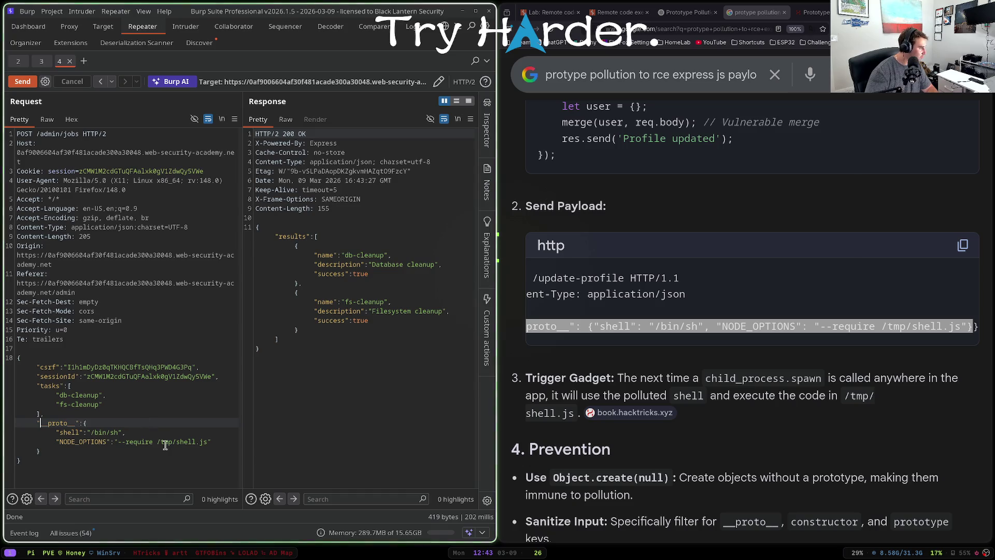
{"action": "left_click", "coordinate": [205, 441]}
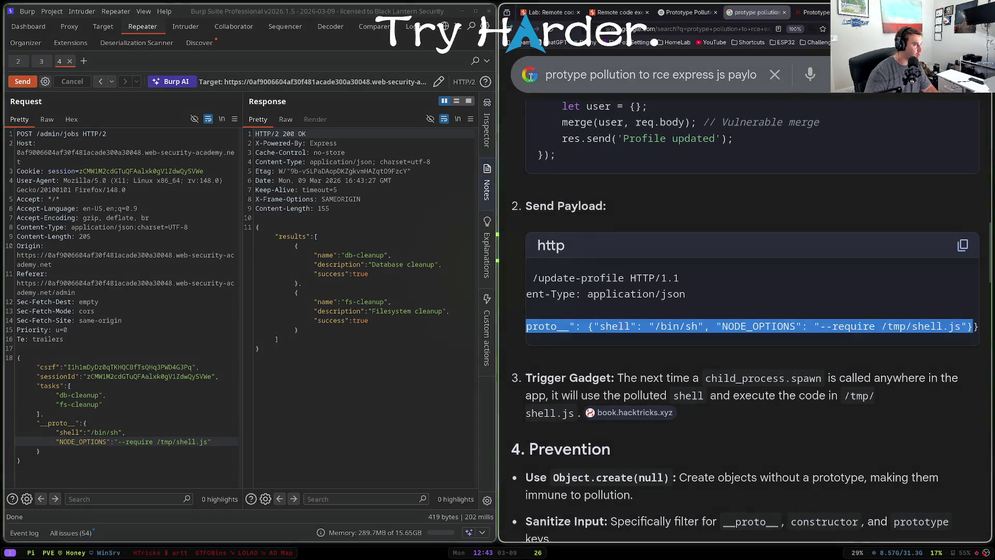
{"action": "left_click", "coordinate": [620, 11]}
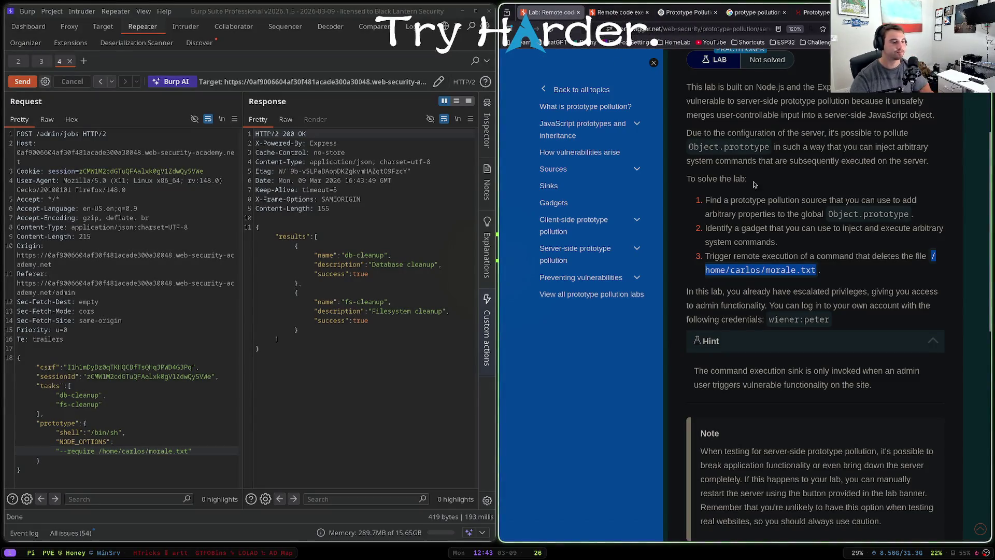
- Recheck that the lab description targets deleting /home/carlos/morale.txt
{"action": "scroll", "coordinate": [754, 185], "scroll_direction": "down", "scroll_amount": 5}
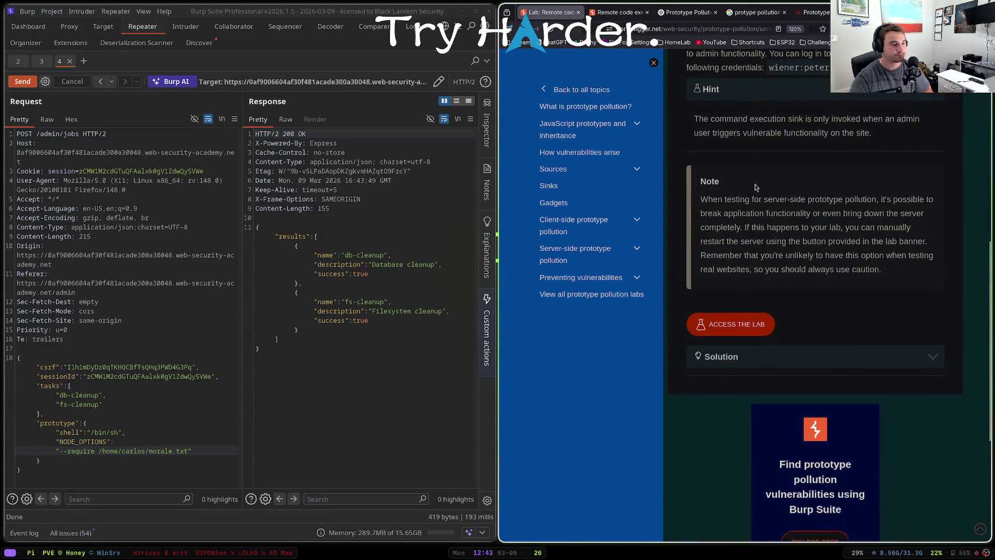
{"action": "scroll", "coordinate": [762, 186], "scroll_direction": "up", "scroll_amount": 4}
{"action": "left_click", "coordinate": [753, 156]}
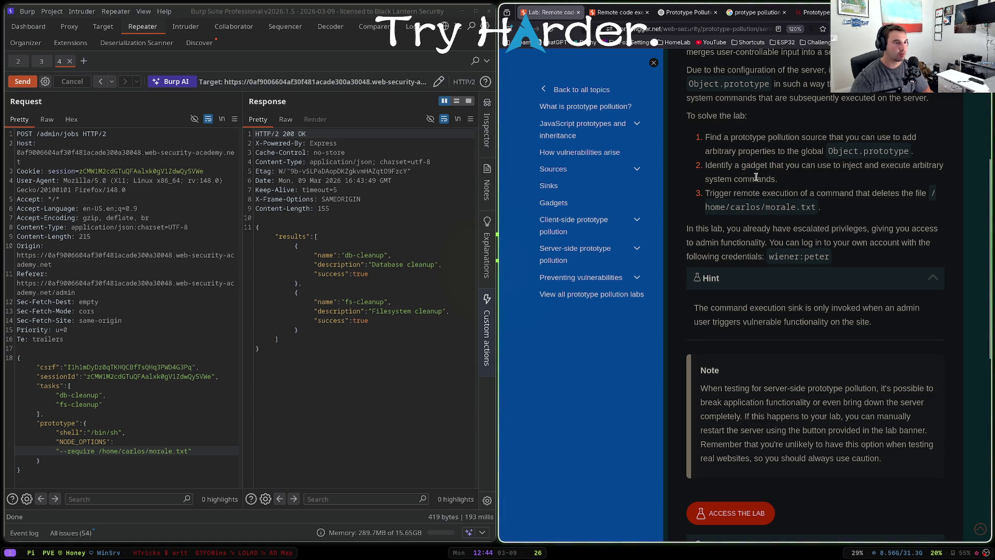
- Search Google for 'how to dientify protype pollution gadgrtsd'
{"action": "left_click", "coordinate": [754, 12]}
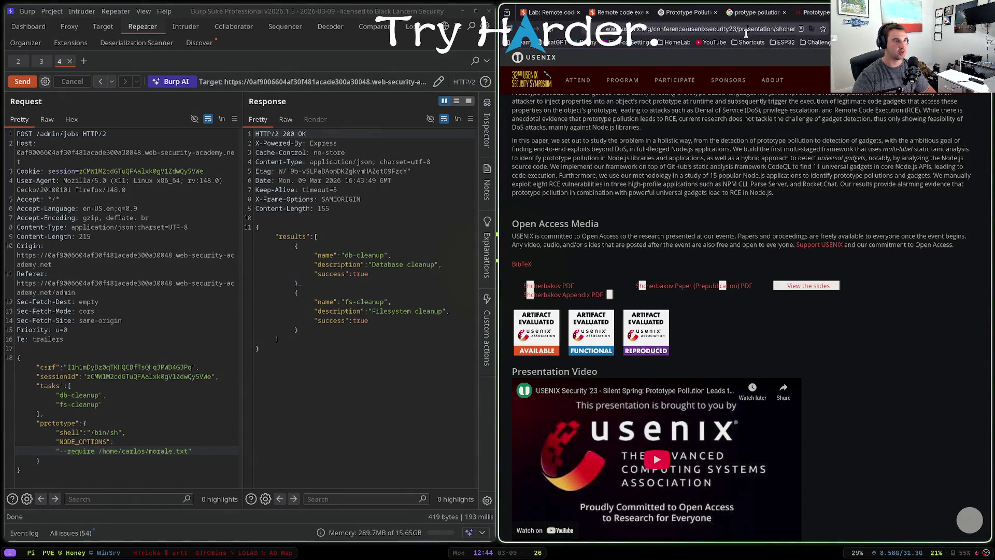
{"action": "left_click", "coordinate": [746, 32]}
{"action": "type", "text": "how to die"}
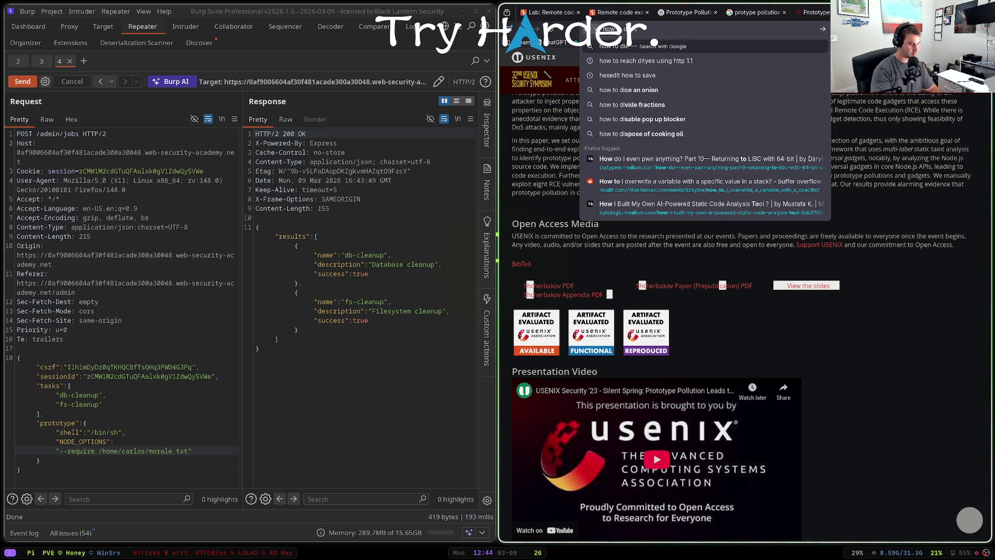
{"action": "type", "text": "ntify protype p"}
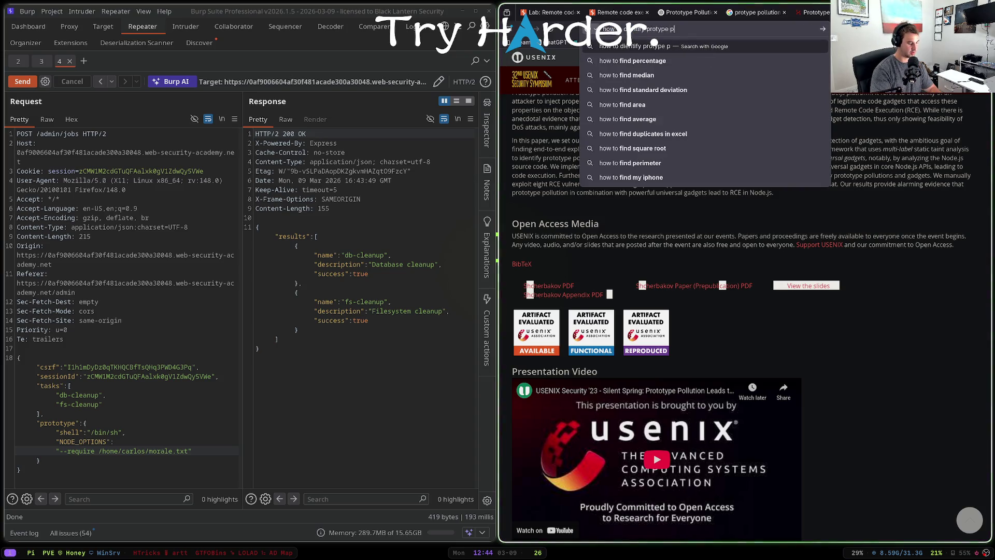
{"action": "type", "text": "ollution gadgrtsd"}
{"action": "key", "text": "Return"}
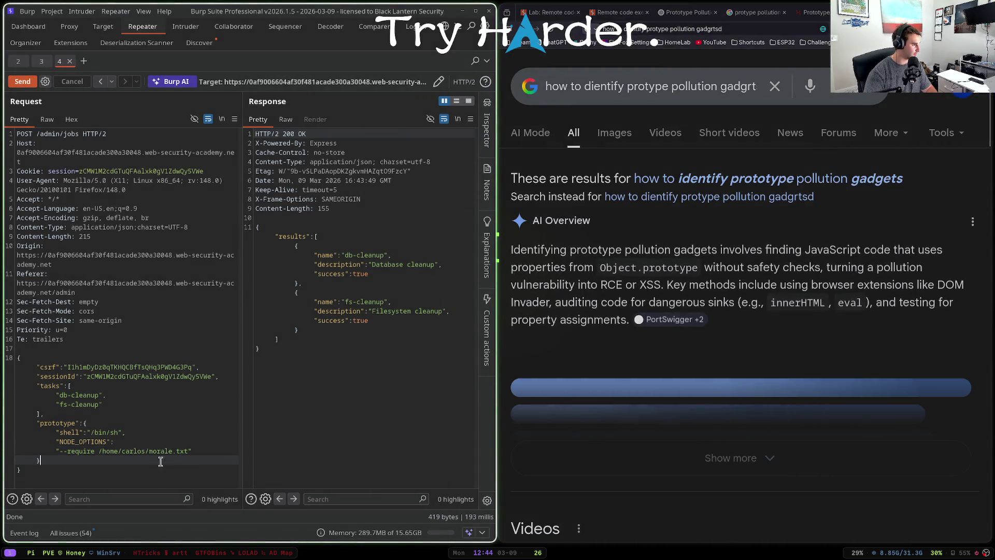
- Delete the prototype pollution block and start a "constructor" key in the jobs JSON body
{"action": "left_click", "coordinate": [89, 469]}
{"action": "mouse_move", "coordinate": [61, 458]}
{"action": "left_mouse_down"}
{"action": "mouse_move", "coordinate": [31, 446]}
{"action": "mouse_move", "coordinate": [21, 423]}
{"action": "left_mouse_up"}
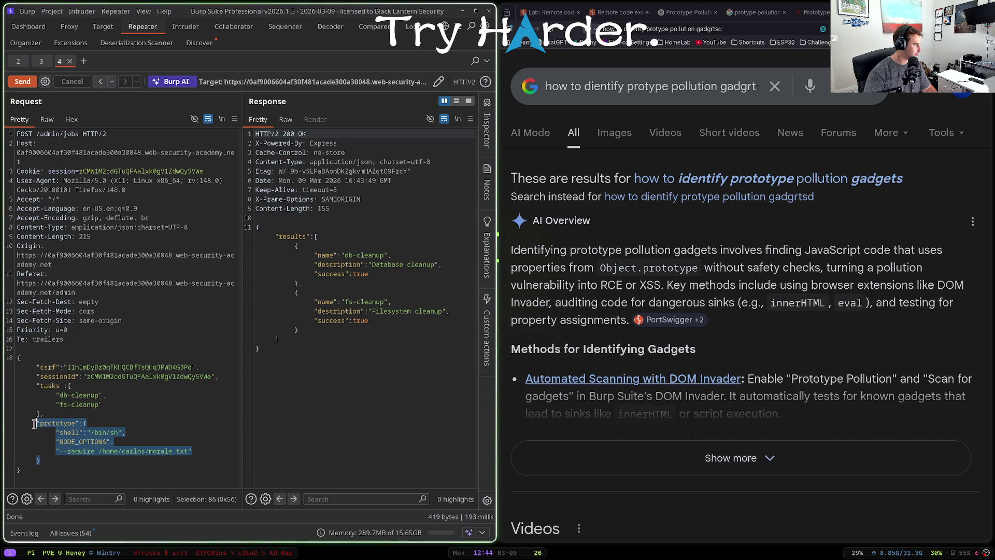
{"action": "key", "text": "BackSpace"}
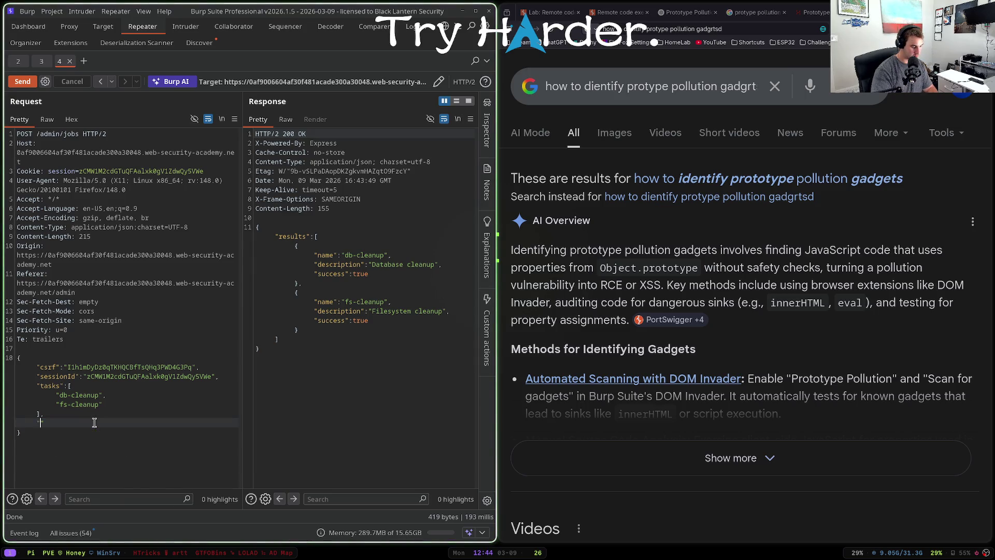
{"action": "type", "text": "\"constructor"}
{"action": "key", "text": "BackSpace"}
{"action": "key", "text": "BackSpace"}
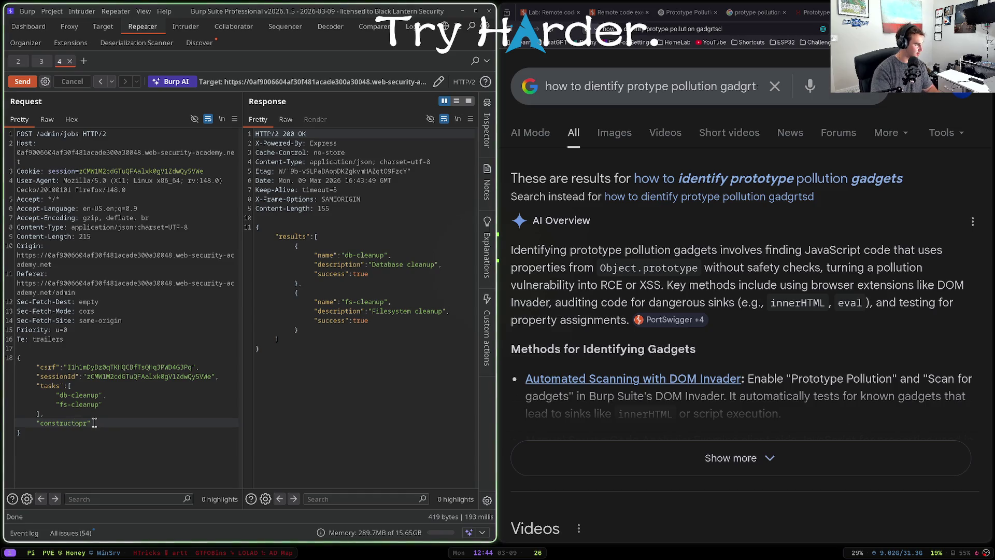
{"action": "type", "text": "r\""}
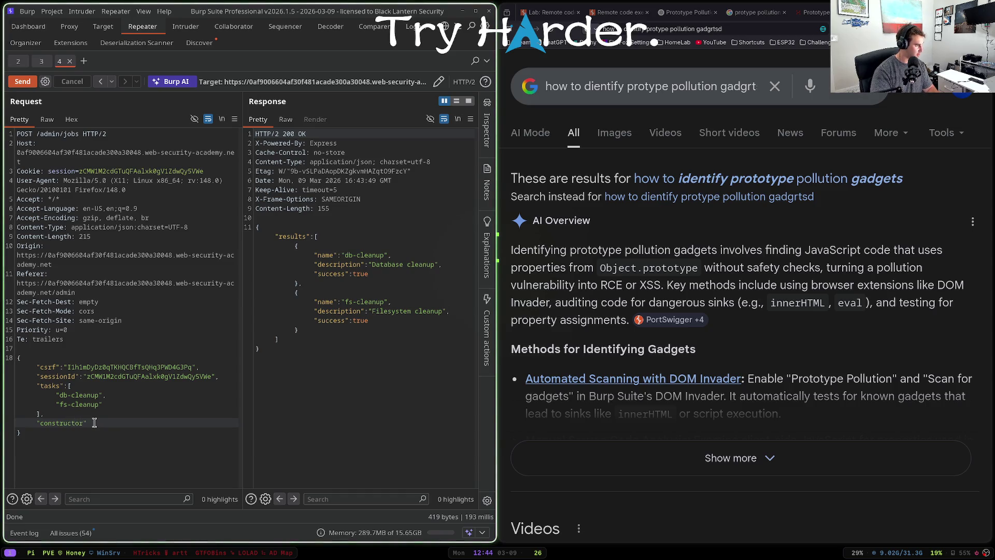
{"action": "type", "text": ":"}
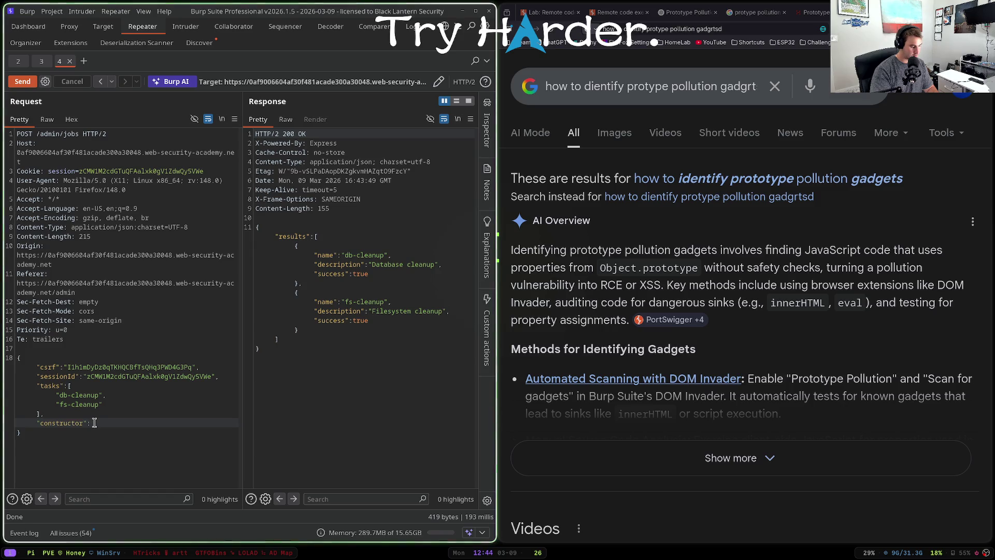
{"action": "scroll", "coordinate": [725, 259], "scroll_direction": "down", "scroll_amount": 3}
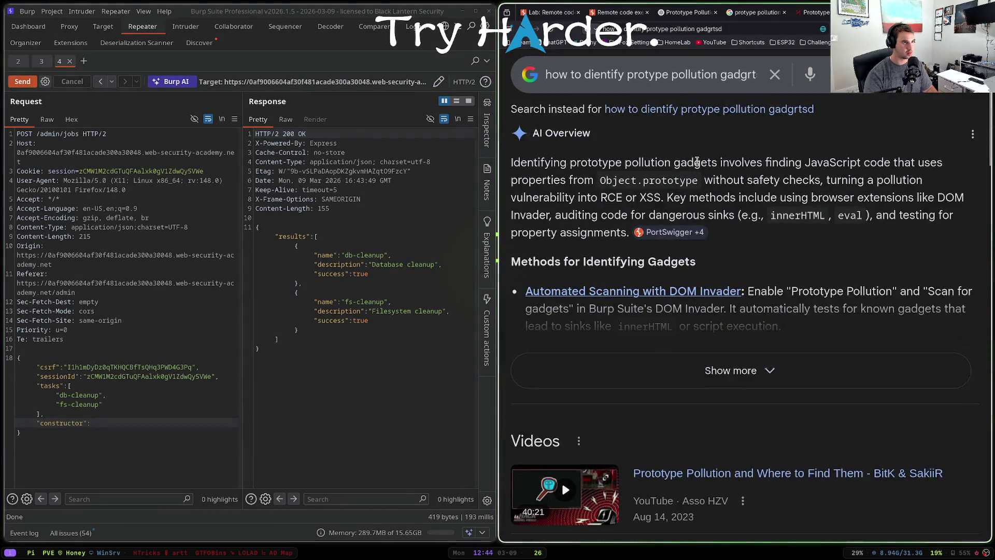
{"action": "left_click", "coordinate": [689, 12]}
{"action": "scroll", "coordinate": [770, 254], "scroll_direction": "down", "scroll_amount": 15}
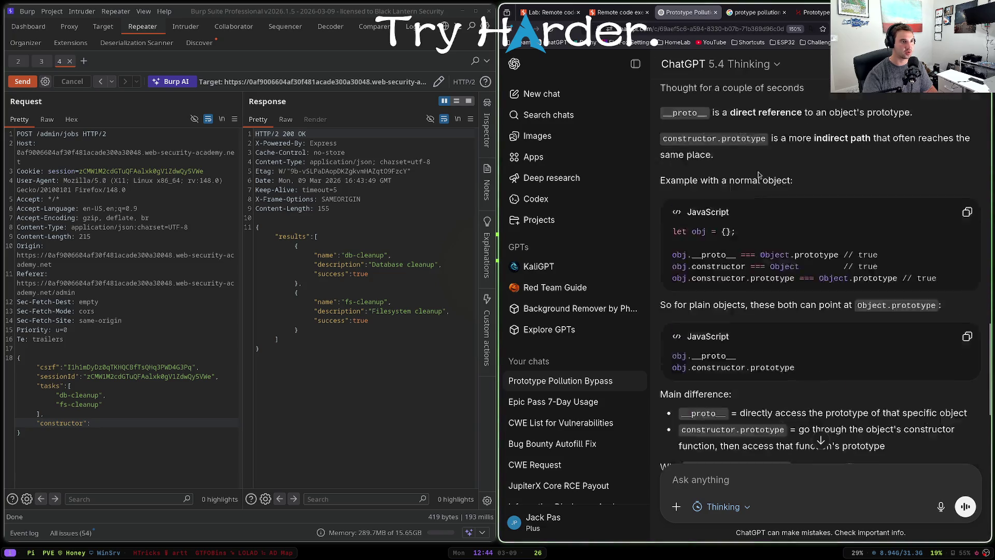
{"action": "scroll", "coordinate": [769, 254], "scroll_direction": "up", "scroll_amount": 4}
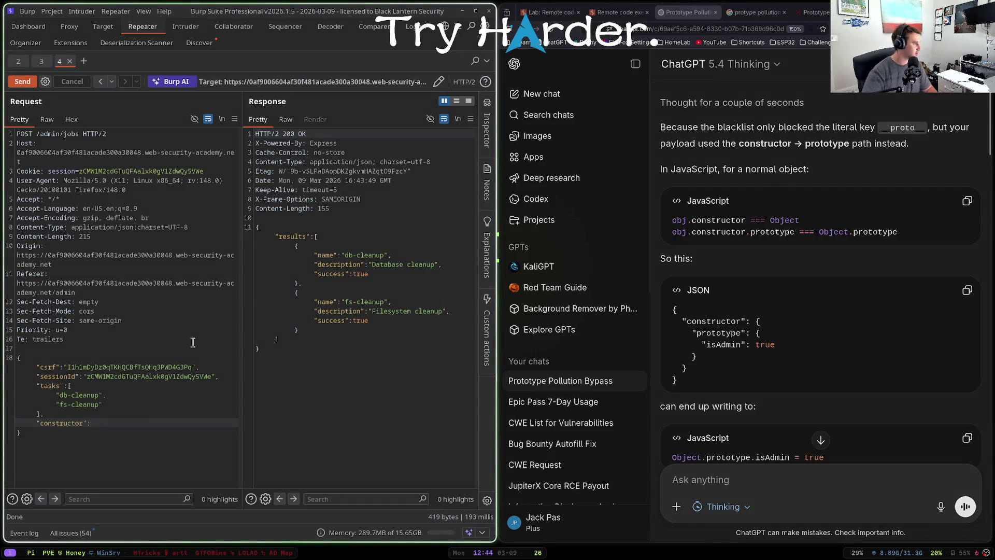
- Nest prototype {"apples":"apples"} inside constructor and resend the /admin/jobs request
{"action": "type", "text": "{"}
{"action": "key", "text": "Return"}
{"action": "type", "text": "\""}
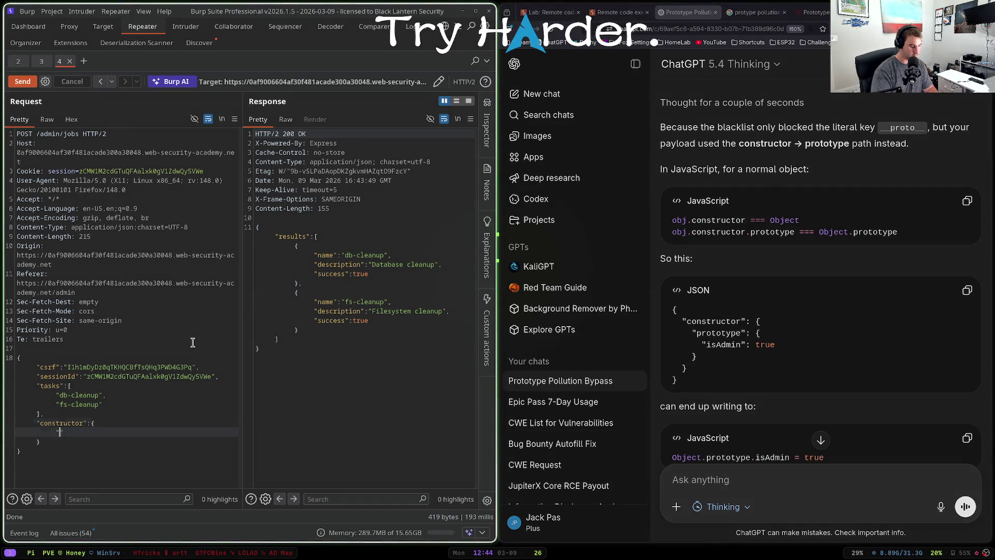
{"action": "type", "text": "prototype\":"}
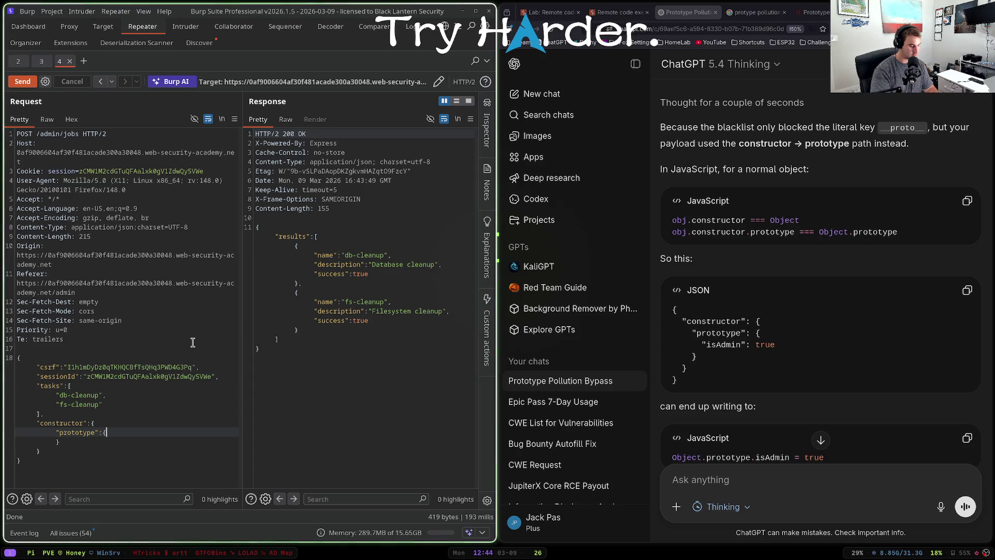
{"action": "type", "text": "{"}
{"action": "key", "text": "Return"}
{"action": "type", "text": "apples\""}
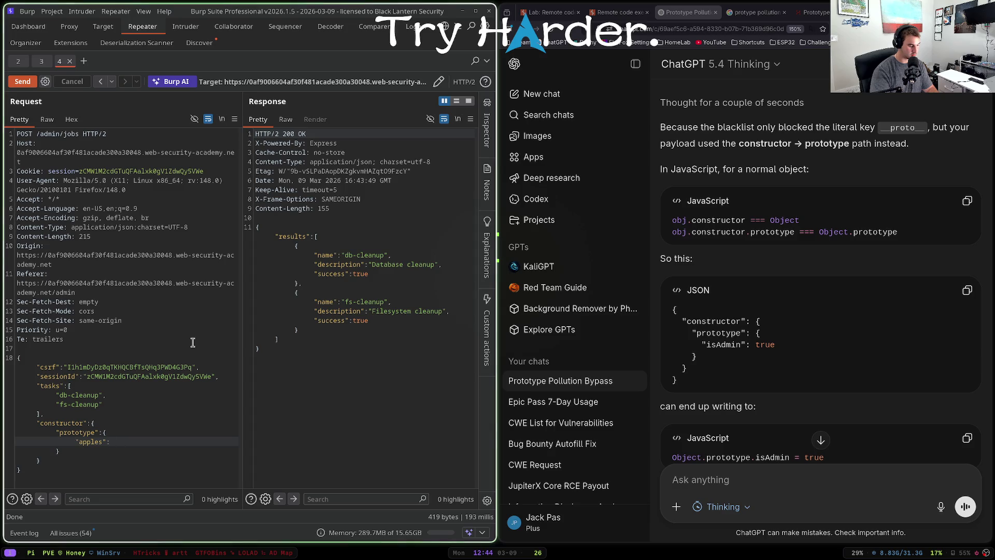
{"action": "type", "text": ":\"apples\""}
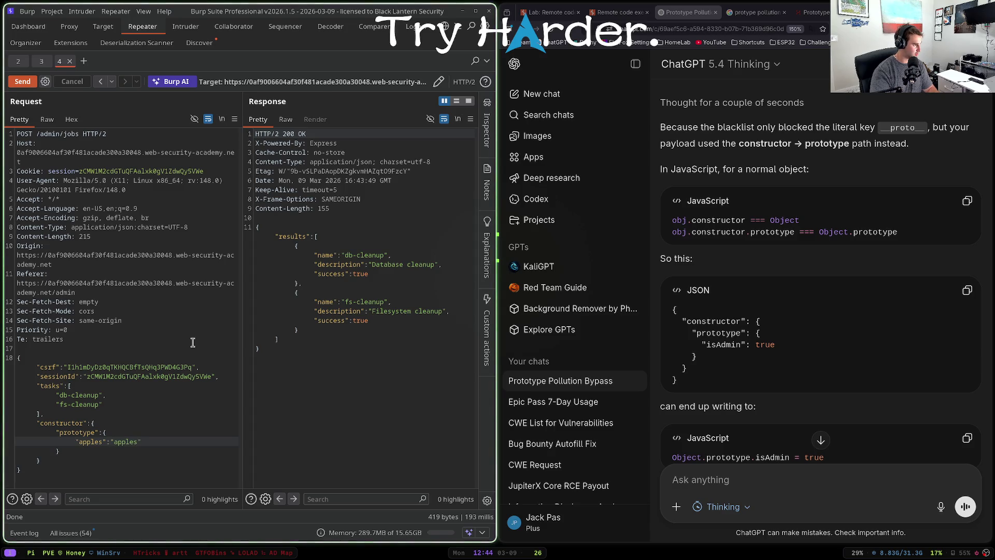
{"action": "key", "text": "ctrl+space"}
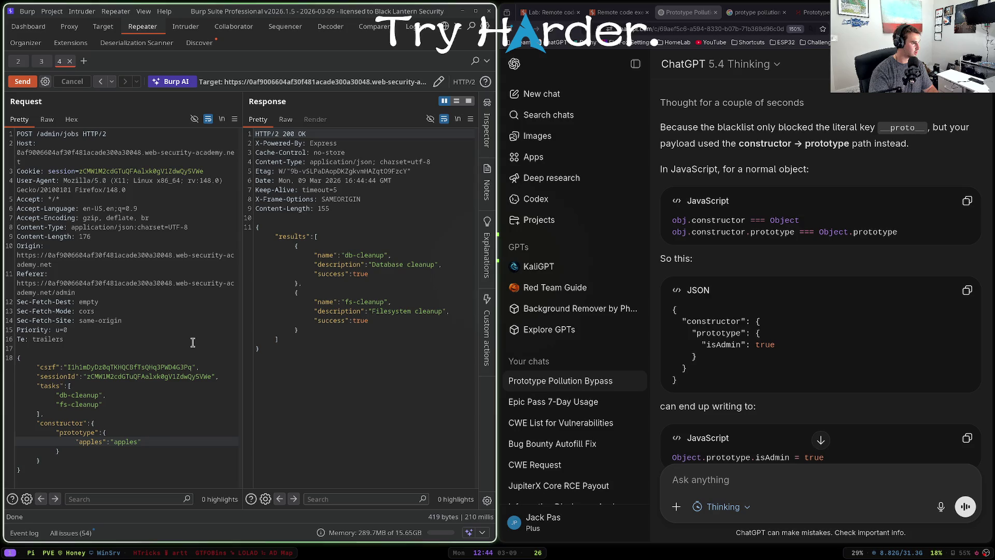
- Compare the job results in the response with the request's tasks list
{"action": "key", "text": "Up"}
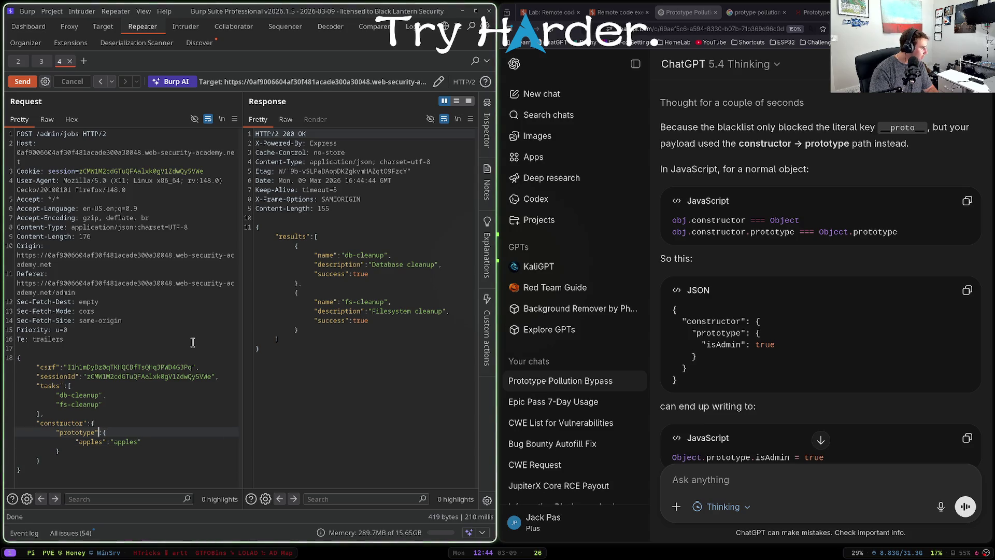
{"action": "key", "text": "Down"}
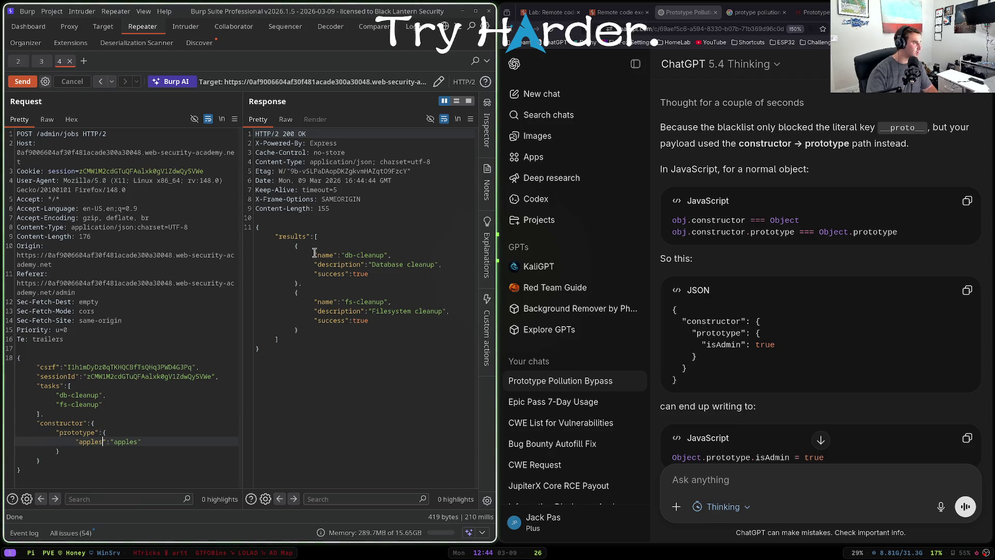
{"action": "left_click", "coordinate": [280, 236]}
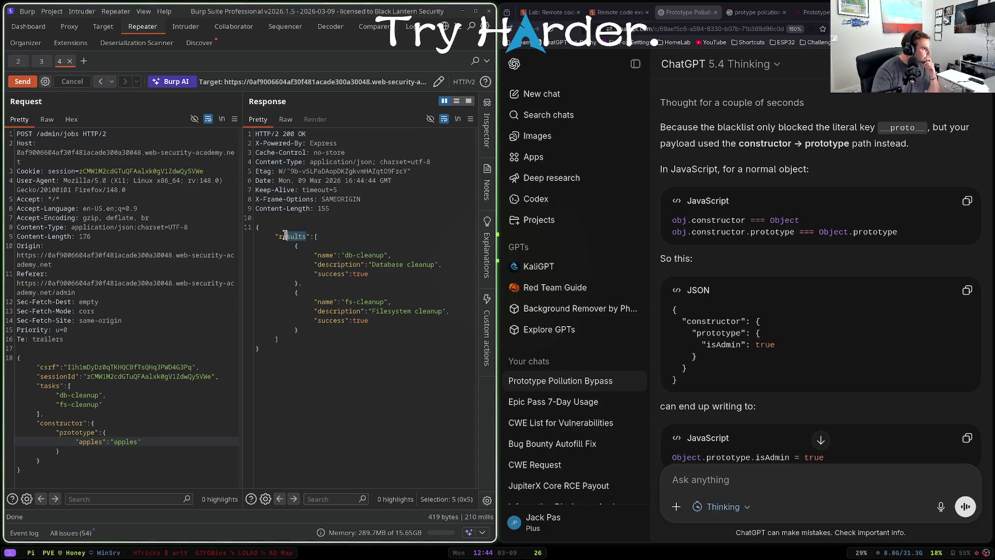
{"action": "left_click", "coordinate": [72, 385]}
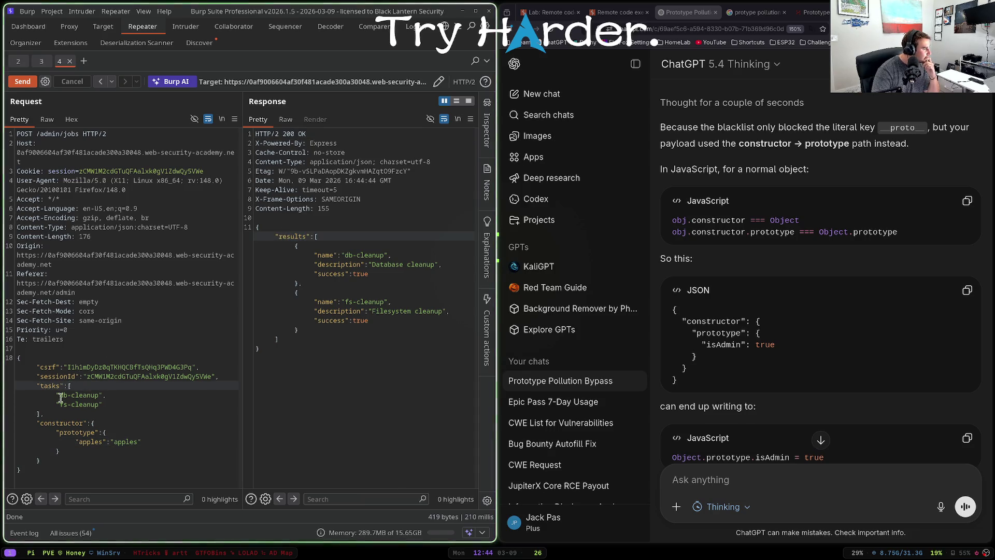
{"action": "left_click", "coordinate": [50, 413]}
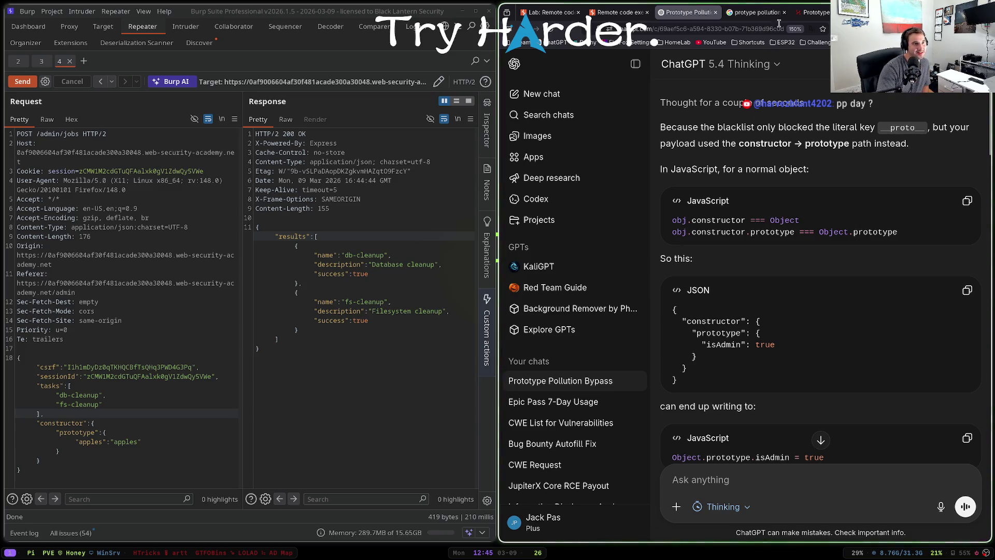
- Turn on Proxy interception and submit the lab's My Account address form to capture it
{"action": "left_click", "coordinate": [757, 12]}
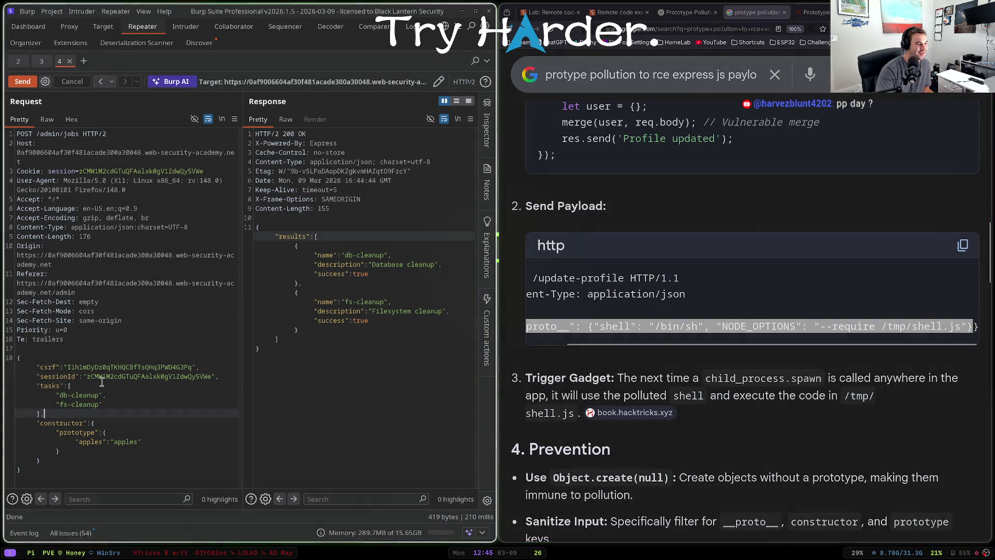
{"action": "left_click", "coordinate": [183, 157]}
{"action": "left_click", "coordinate": [634, 18]}
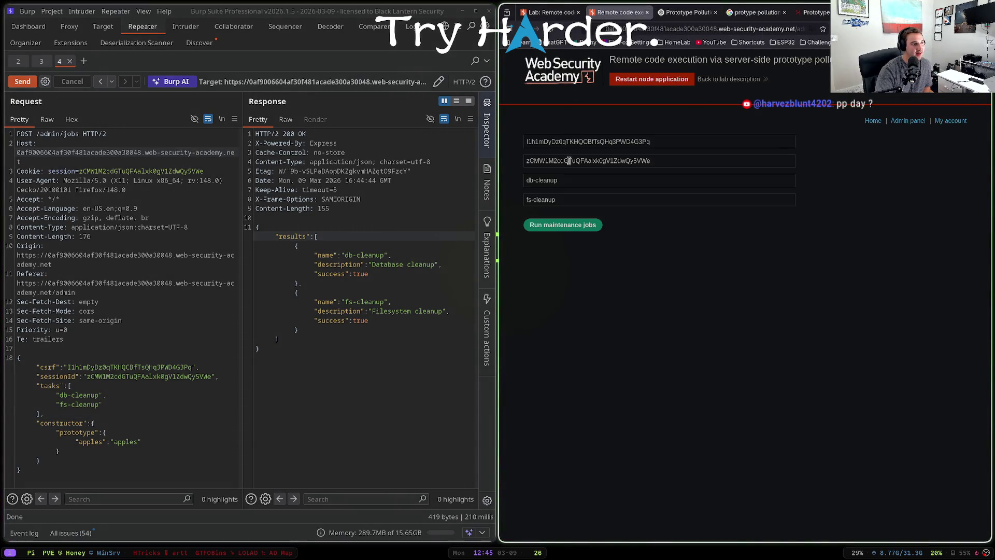
{"action": "left_click", "coordinate": [555, 87]}
{"action": "left_click", "coordinate": [69, 26]}
{"action": "left_click", "coordinate": [57, 82]}
{"action": "left_click", "coordinate": [543, 379]}
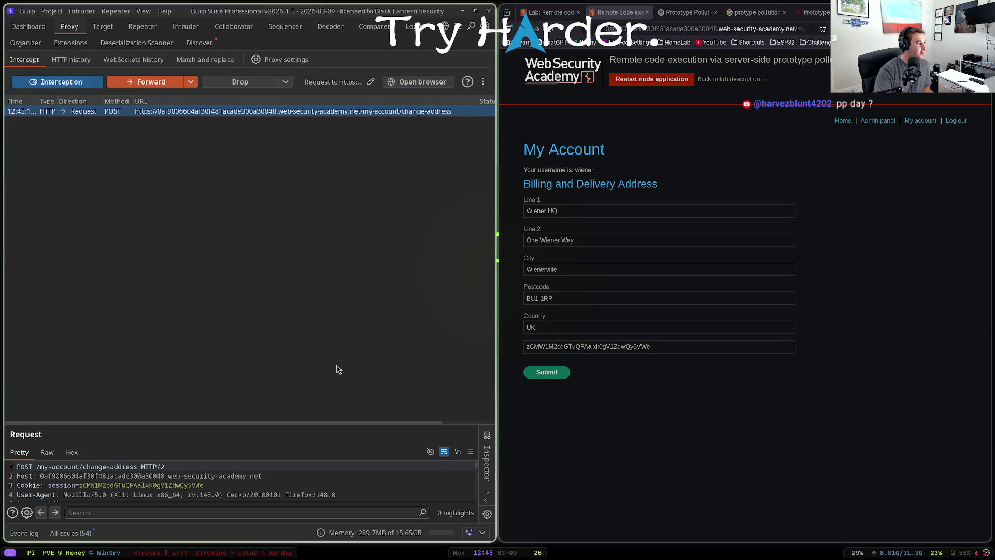
- Send the intercepted change-address request to Repeater and send it once
{"action": "right_click", "coordinate": [188, 473]}
{"action": "left_click", "coordinate": [228, 247]}
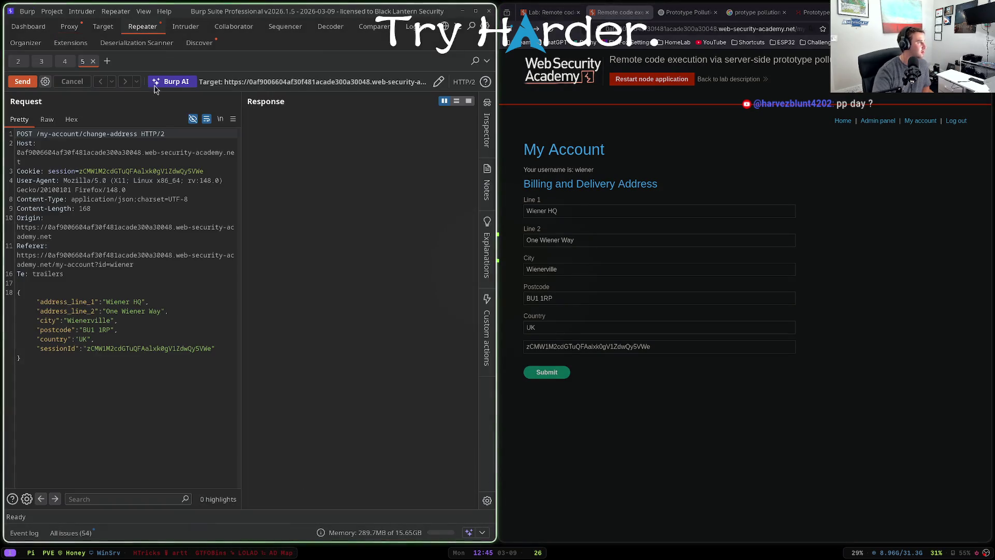
{"action": "key", "text": "ctrl+space"}
- Add "__proto__":{"apples":"apples"} after sessionId and resend the change-address request
{"action": "left_click", "coordinate": [224, 345]}
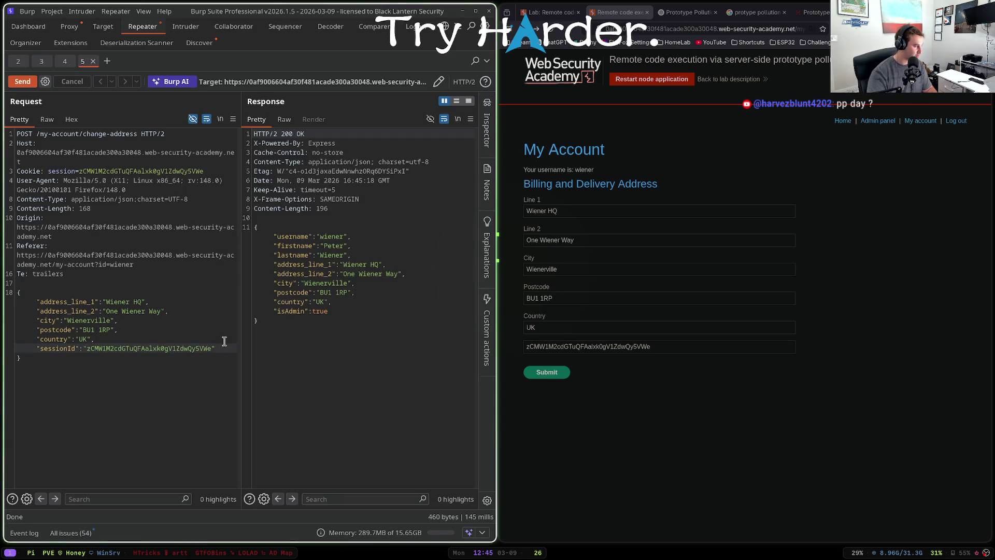
{"action": "key", "text": "Right"}
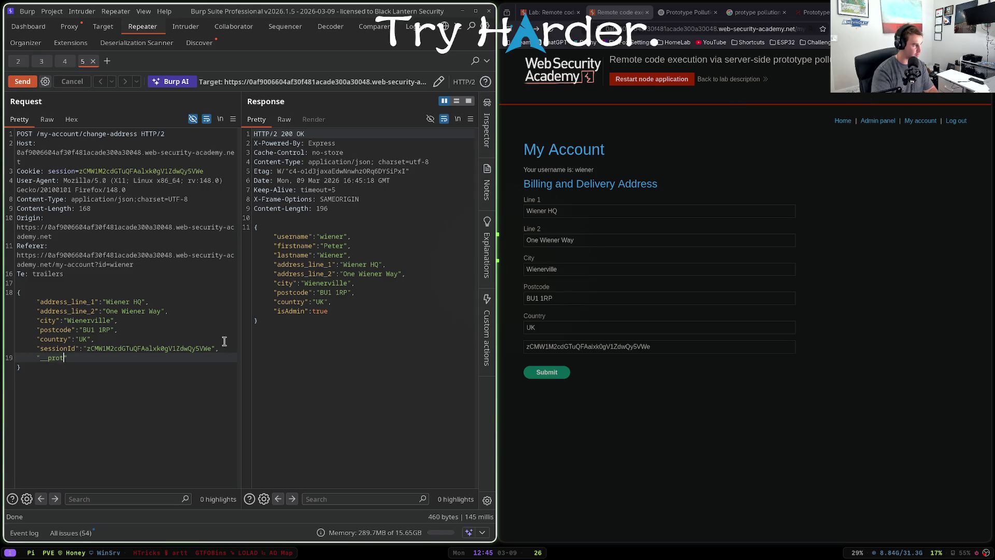
{"action": "type", "text": ":{"}
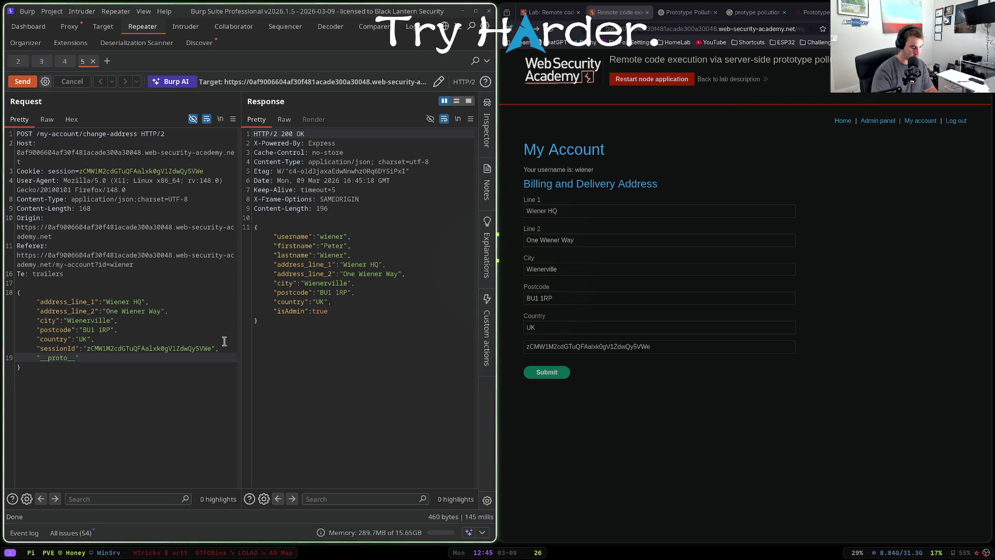
{"action": "key", "text": "Return"}
{"action": "type", "text": "\"apples"}
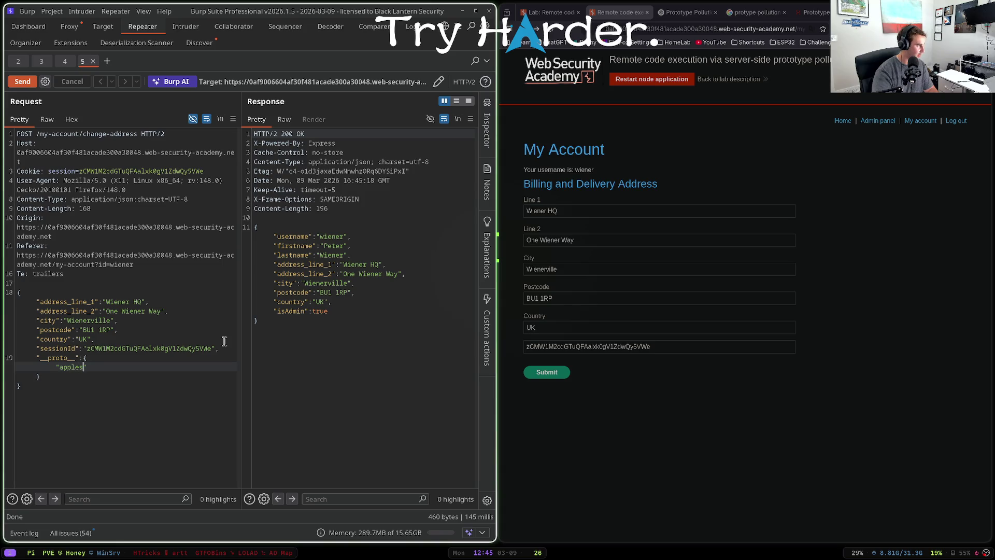
{"action": "type", "text": ":\"apples\""}
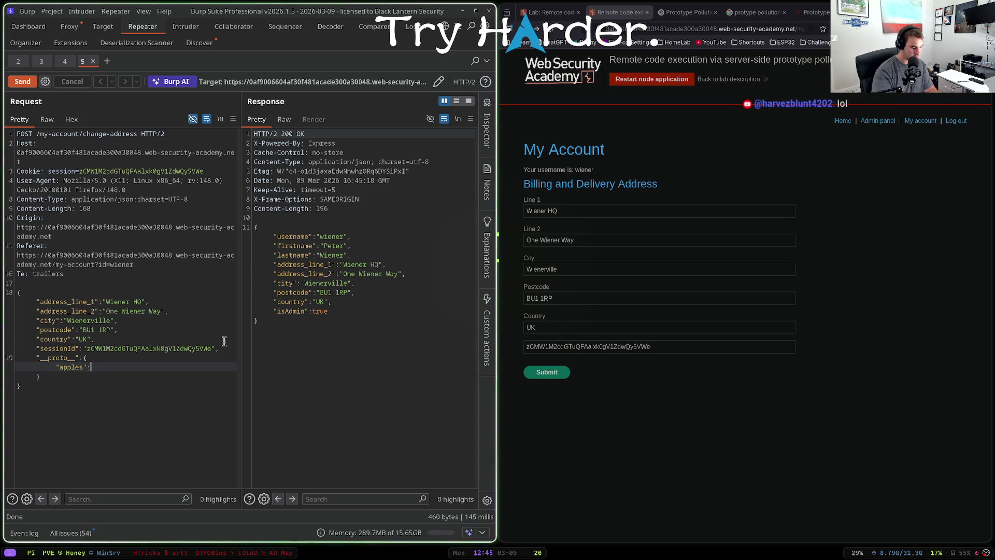
{"action": "key", "text": "ctrl+space"}
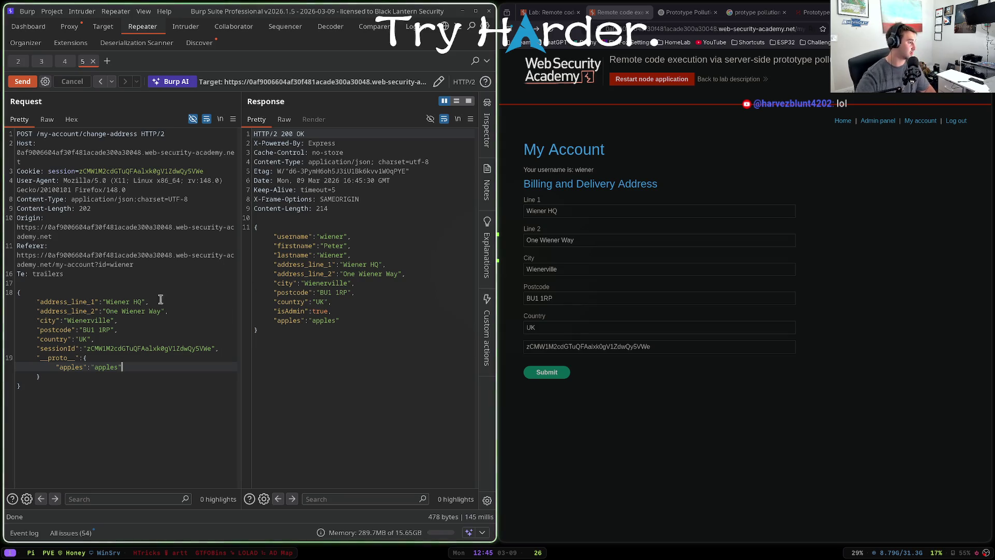
- Review the NODE_OPTIONS env payload examples in the Google AI answer
{"action": "left_click", "coordinate": [757, 12]}
{"action": "left_click", "coordinate": [591, 338]}
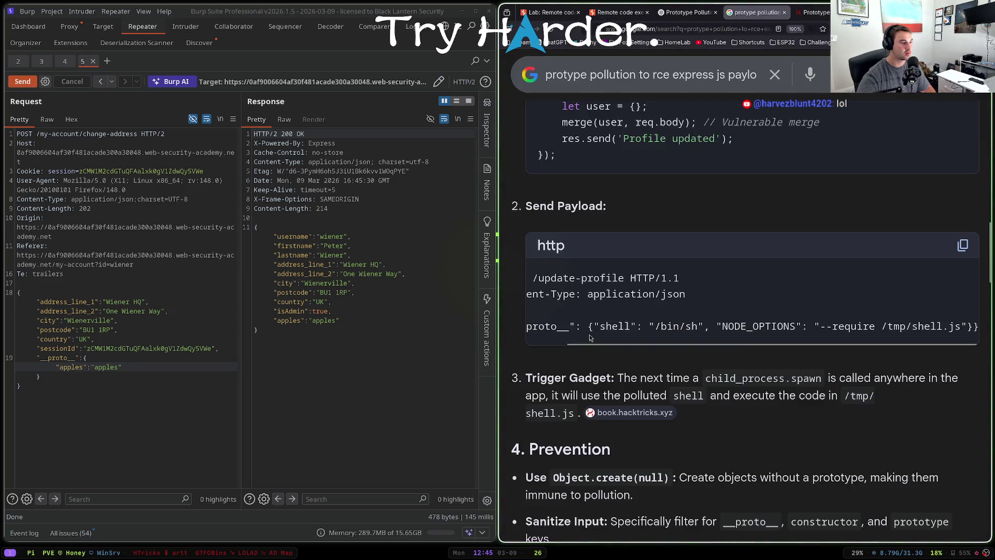
{"action": "left_click_drag", "start_coordinate": [592, 326], "coordinate": [737, 326]}
{"action": "left_click", "coordinate": [737, 326]}
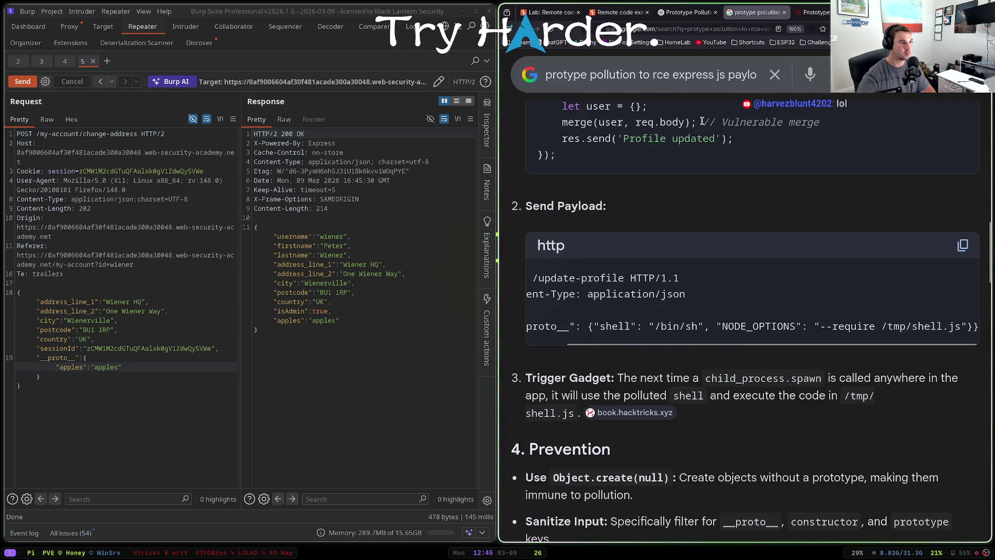
{"action": "scroll", "coordinate": [699, 262], "scroll_direction": "up", "scroll_amount": 10}
{"action": "scroll", "coordinate": [699, 262], "scroll_direction": "up", "scroll_amount": 5}
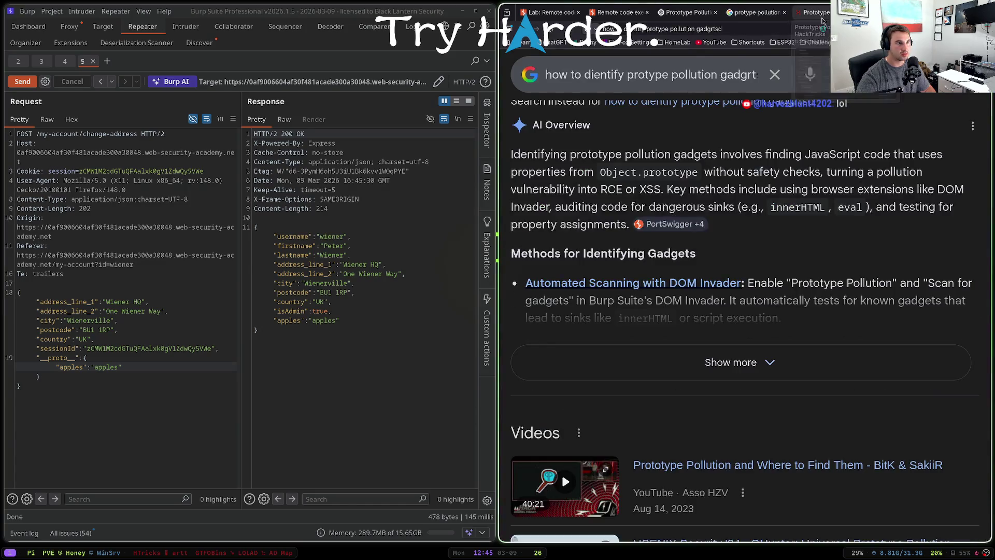
{"action": "key", "text": "ctrl+Tab"}
{"action": "left_click", "coordinate": [756, 15]}
{"action": "scroll", "coordinate": [604, 305], "scroll_direction": "down", "scroll_amount": 5}
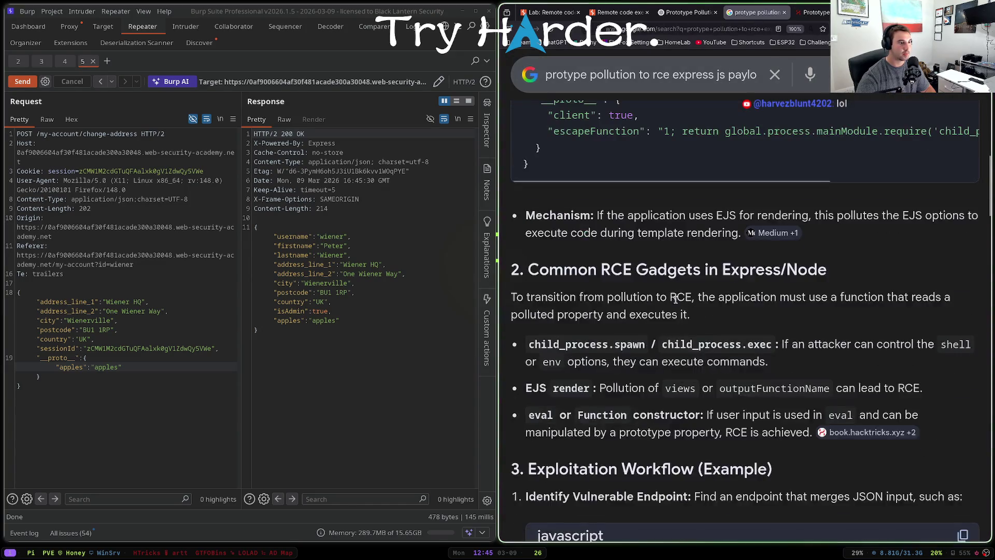
{"action": "scroll", "coordinate": [605, 304], "scroll_direction": "up", "scroll_amount": 6}
{"action": "scroll", "coordinate": [604, 305], "scroll_direction": "down", "scroll_amount": 2}
{"action": "scroll", "coordinate": [605, 305], "scroll_direction": "up", "scroll_amount": 5}
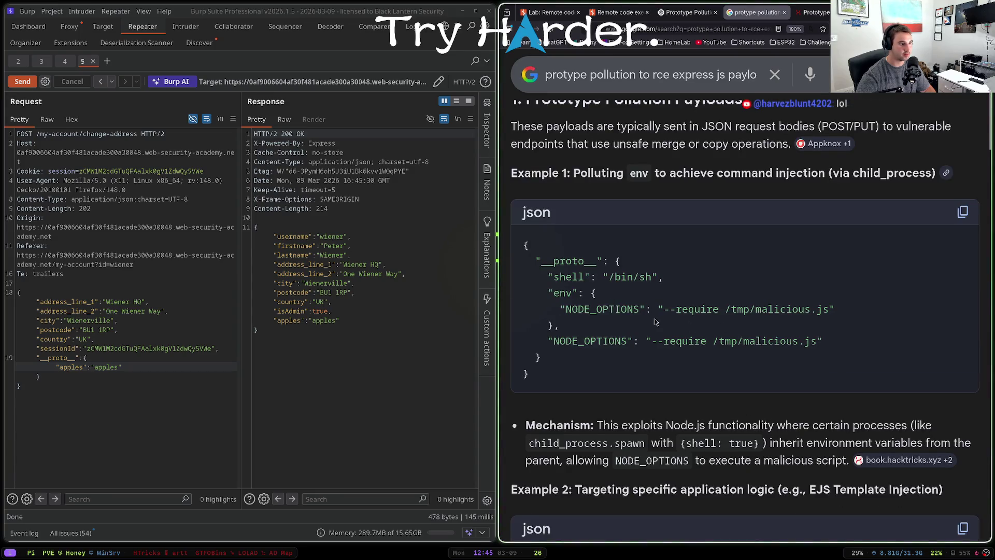
{"action": "scroll", "coordinate": [655, 321], "scroll_direction": "down", "scroll_amount": 2}
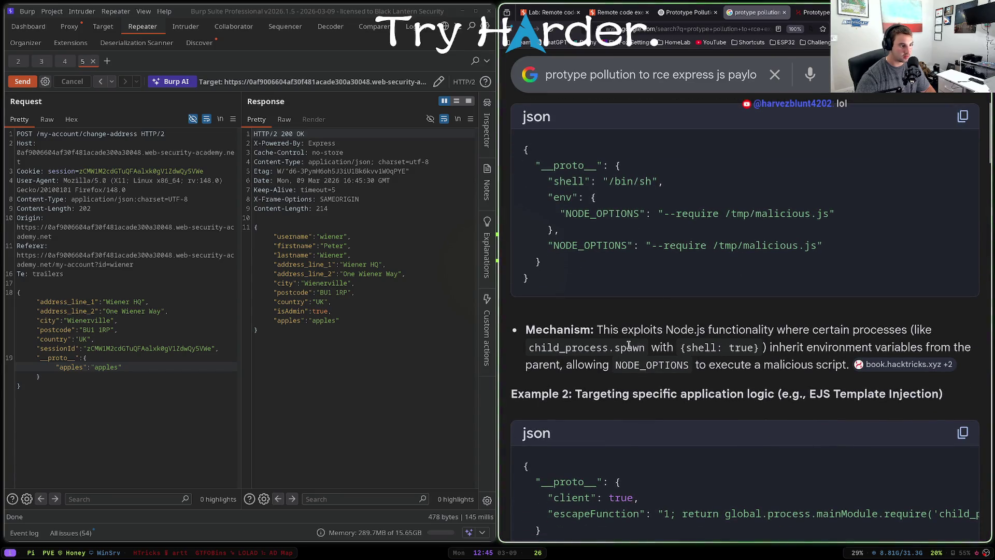
{"action": "scroll", "coordinate": [694, 366], "scroll_direction": "down", "scroll_amount": 3}
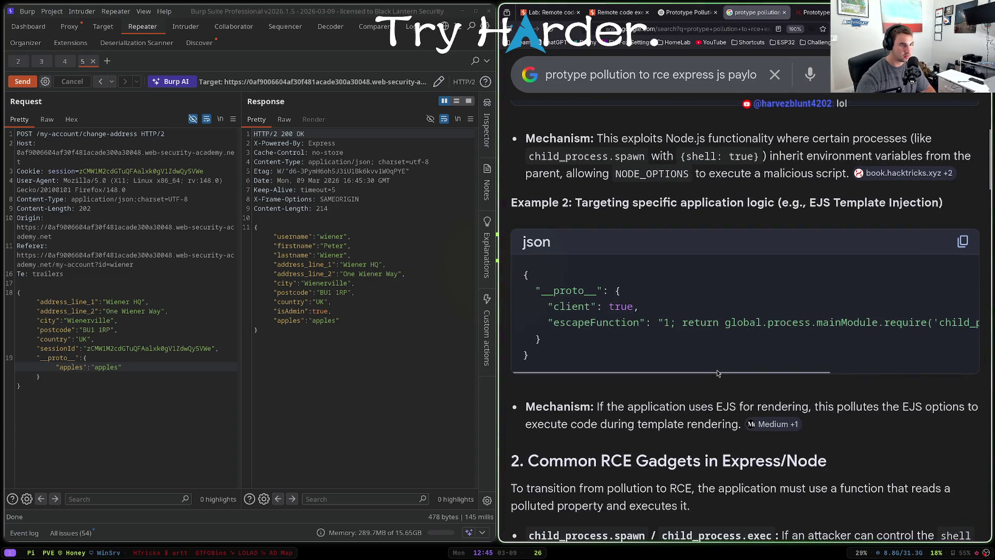
{"action": "scroll", "coordinate": [715, 374], "scroll_direction": "right", "scroll_amount": 3}
- Copy the NODE_OPTIONS/env payload line from the HackTricks PP2RCE page
{"action": "left_click", "coordinate": [815, 12]}
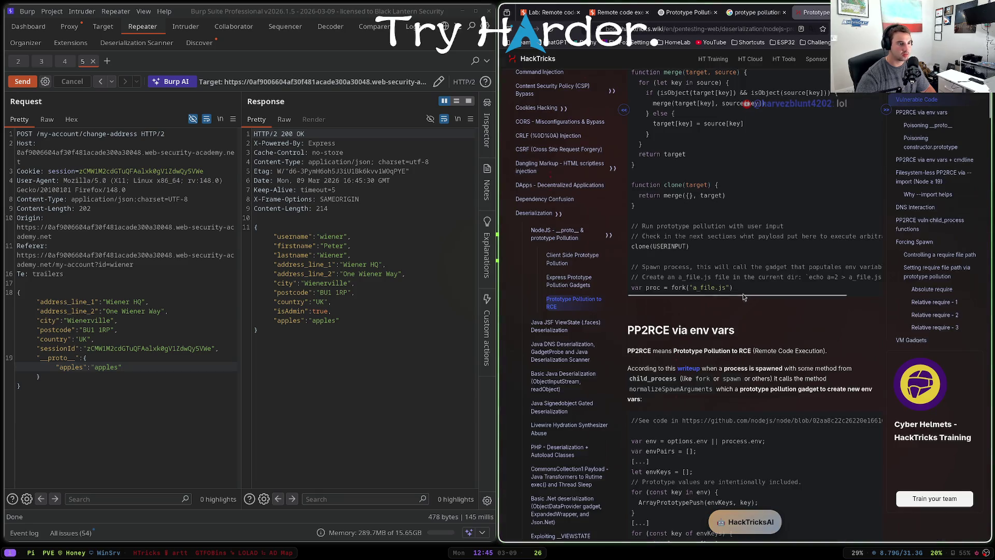
{"action": "scroll", "coordinate": [736, 298], "scroll_direction": "down", "scroll_amount": 8}
{"action": "scroll", "coordinate": [723, 339], "scroll_direction": "up", "scroll_amount": 8}
{"action": "scroll", "coordinate": [731, 306], "scroll_direction": "down", "scroll_amount": 8}
{"action": "scroll", "coordinate": [736, 270], "scroll_direction": "down", "scroll_amount": 7}
{"action": "scroll", "coordinate": [723, 261], "scroll_direction": "right", "scroll_amount": 5}
{"action": "scroll", "coordinate": [689, 254], "scroll_direction": "left", "scroll_amount": 5}
{"action": "mouse_move", "coordinate": [693, 190]}
{"action": "left_mouse_down"}
{"action": "mouse_move", "coordinate": [883, 191]}
{"action": "mouse_move", "coordinate": [871, 192]}
{"action": "left_mouse_up"}
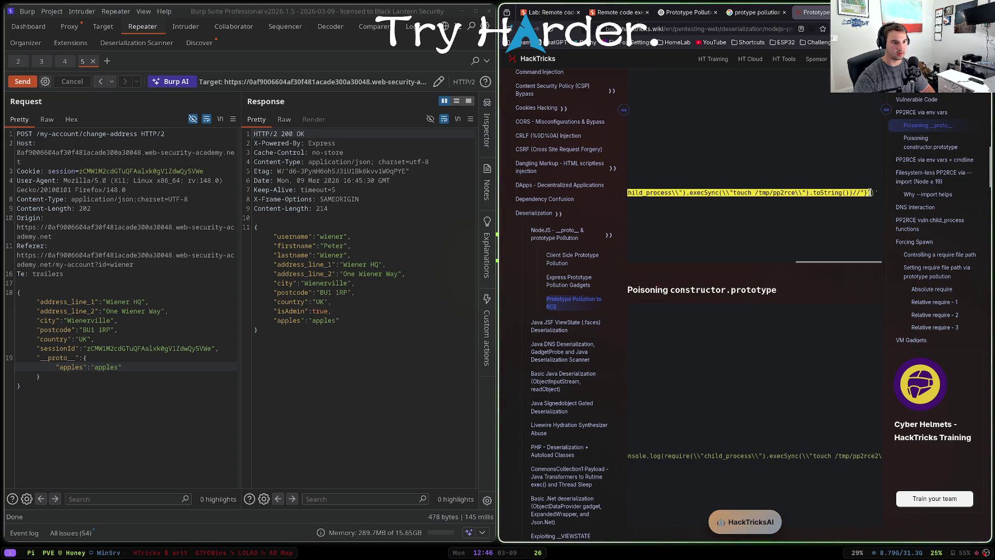
{"action": "key", "text": "super+f"}
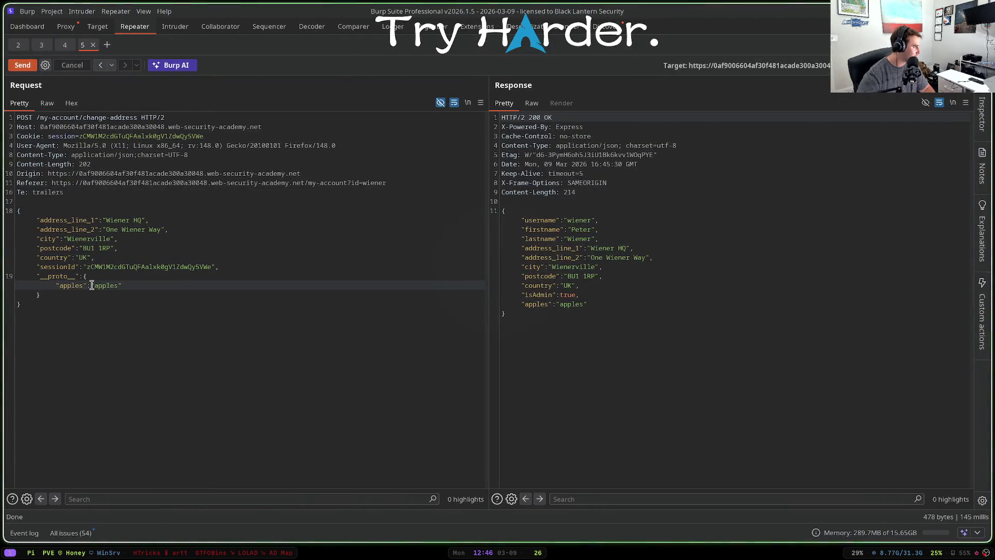
- Replace "apples":"apples" with the pasted NODE_OPTIONS/env payload and send the request
{"action": "left_click_drag", "start_coordinate": [56, 285], "coordinate": [125, 285]}
{"action": "key", "text": "ctrl+v"}
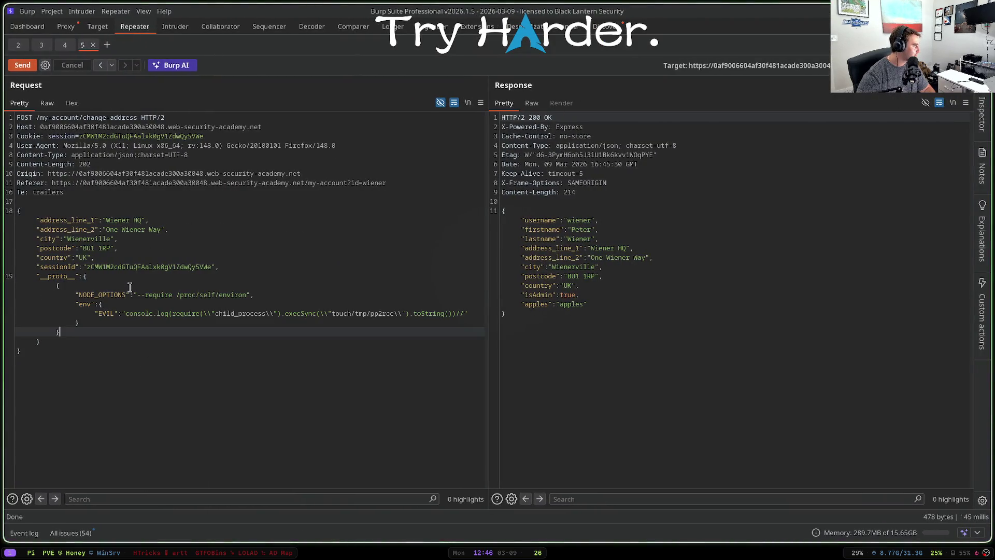
{"action": "key", "text": "Down"}
{"action": "key", "text": "ctrl+space"}
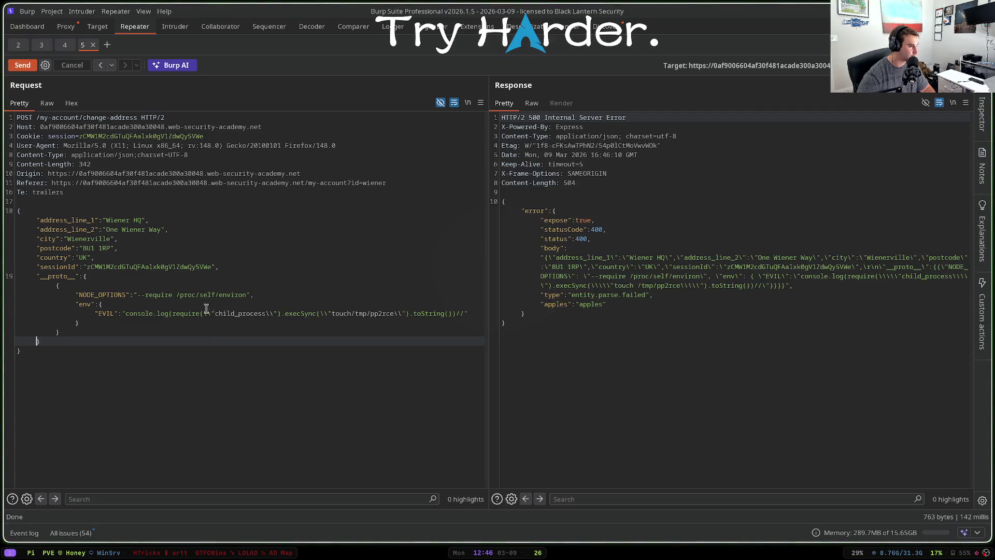
- Remove the extra backslashes around execSync and the pp2rce path in the EVIL line, then resend
{"action": "left_click", "coordinate": [209, 313]}
{"action": "key", "text": "BackSpace"}
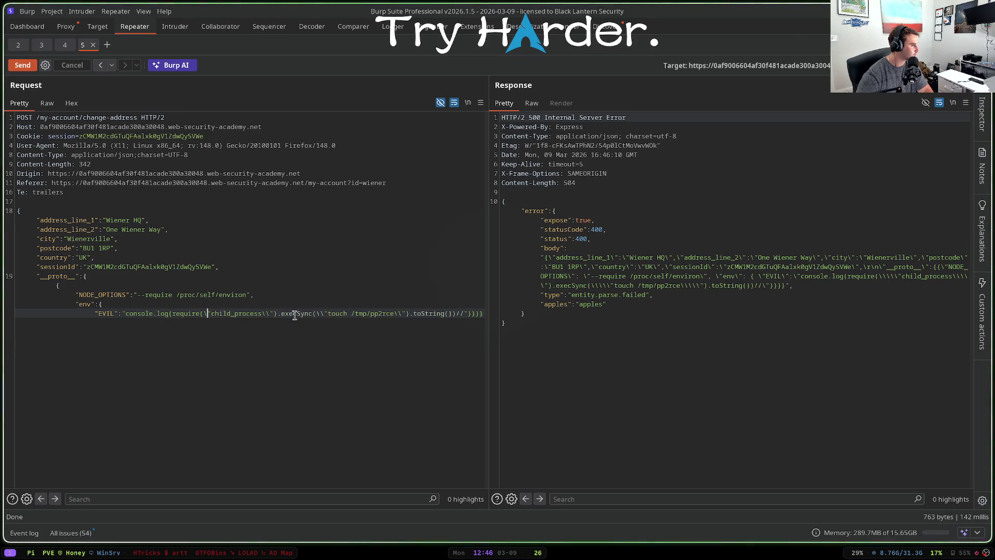
{"action": "key", "text": "BackSpace"}
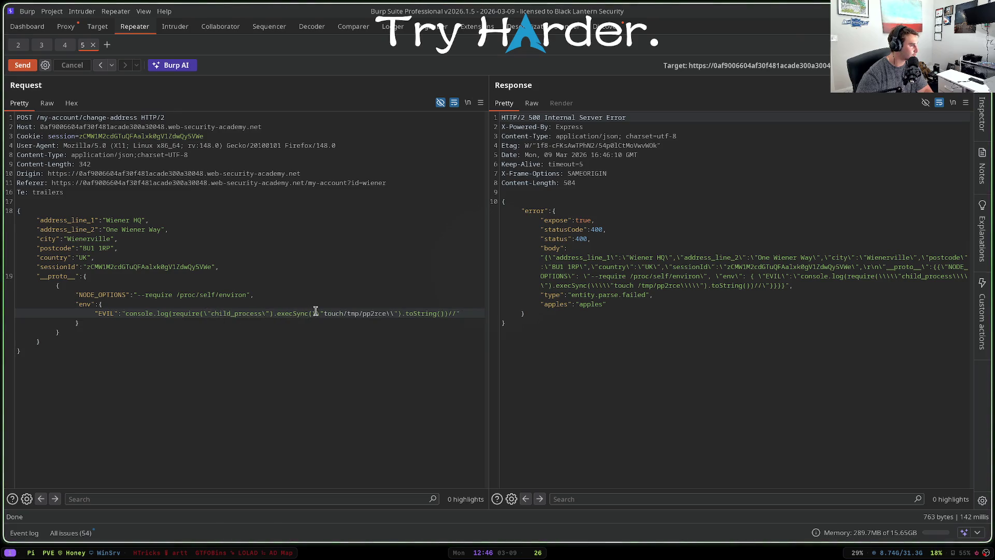
{"action": "left_click", "coordinate": [391, 314]}
{"action": "key", "text": "BackSpace"}
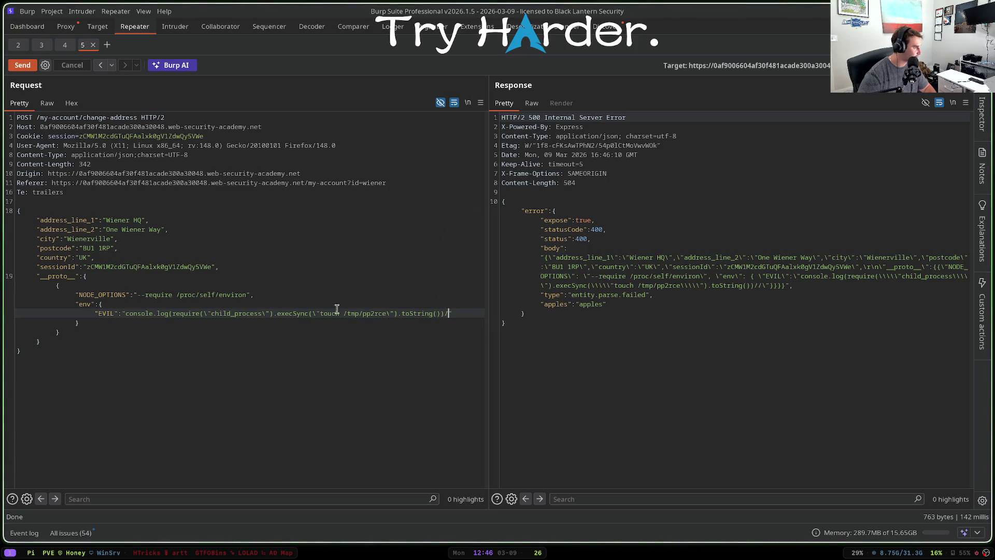
{"action": "key", "text": "ctrl+space"}
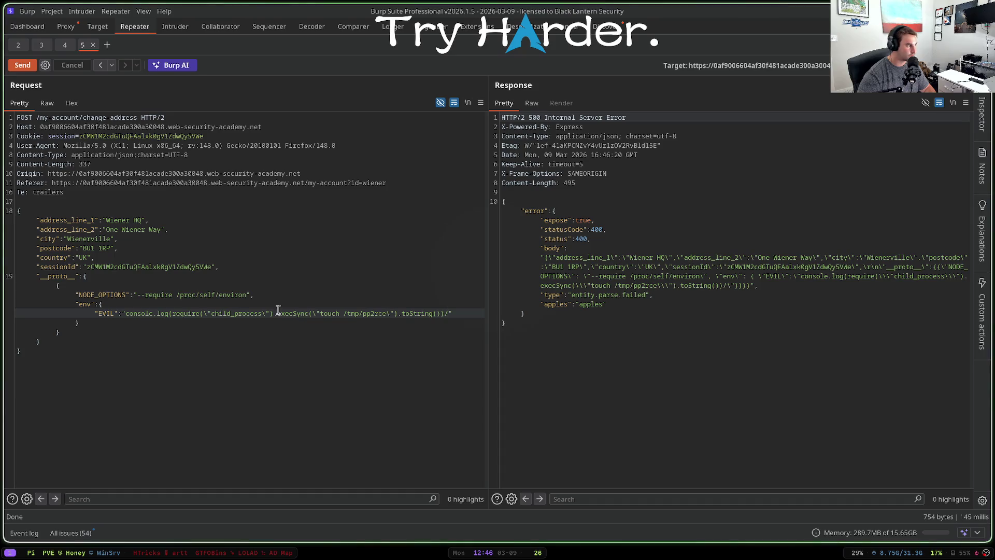
- Delete the stray braces under __proto__ and resend the change-address request
{"action": "left_click", "coordinate": [98, 278]}
{"action": "left_click", "coordinate": [85, 284]}
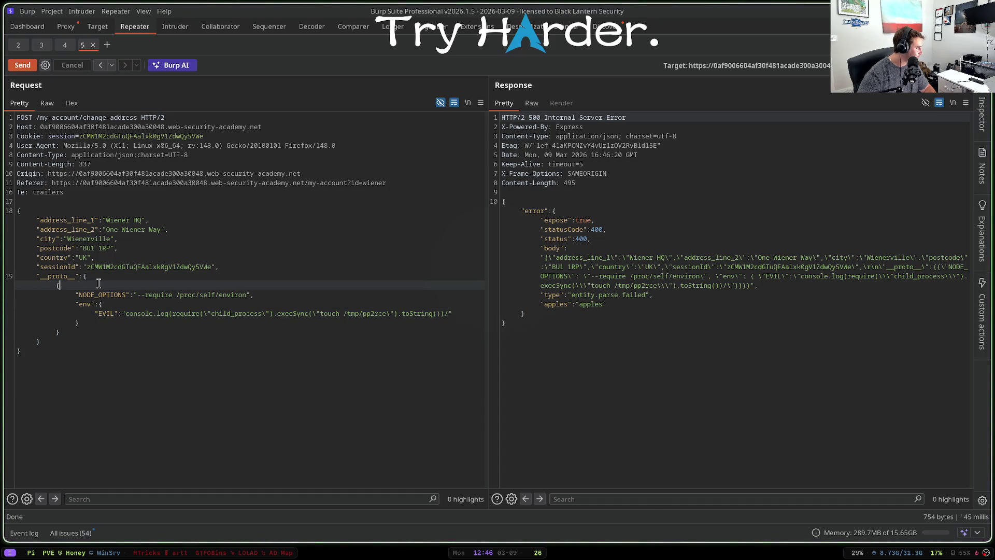
{"action": "key", "text": "BackSpace"}
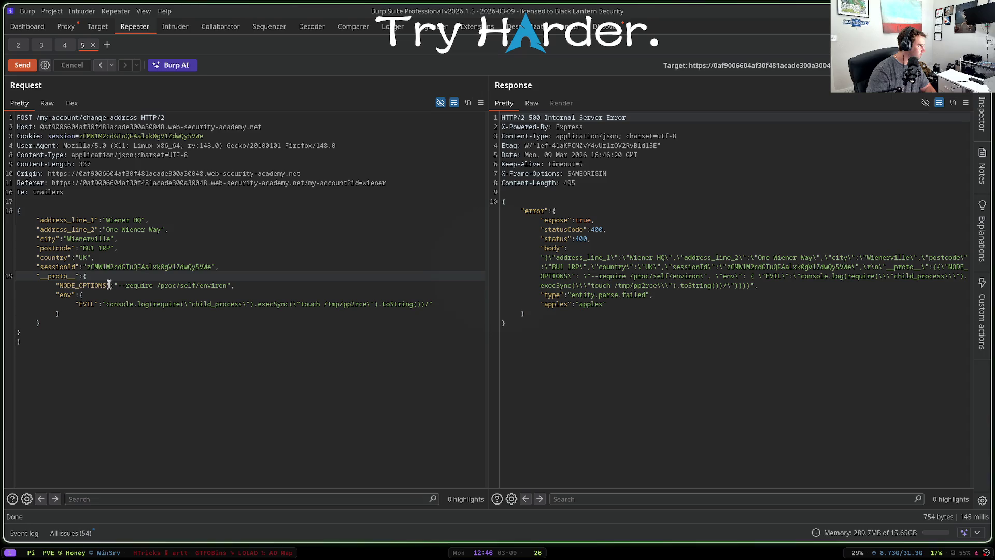
{"action": "left_click", "coordinate": [75, 321]}
{"action": "key", "text": "Delete"}
{"action": "key", "text": "Delete"}
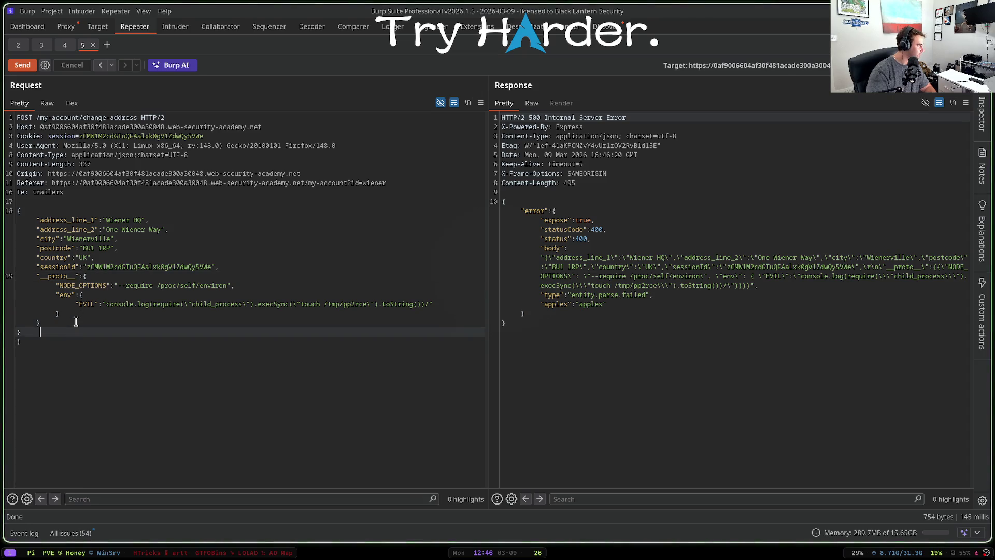
{"action": "key", "text": "Down"}
{"action": "key", "text": "ctrl+space"}
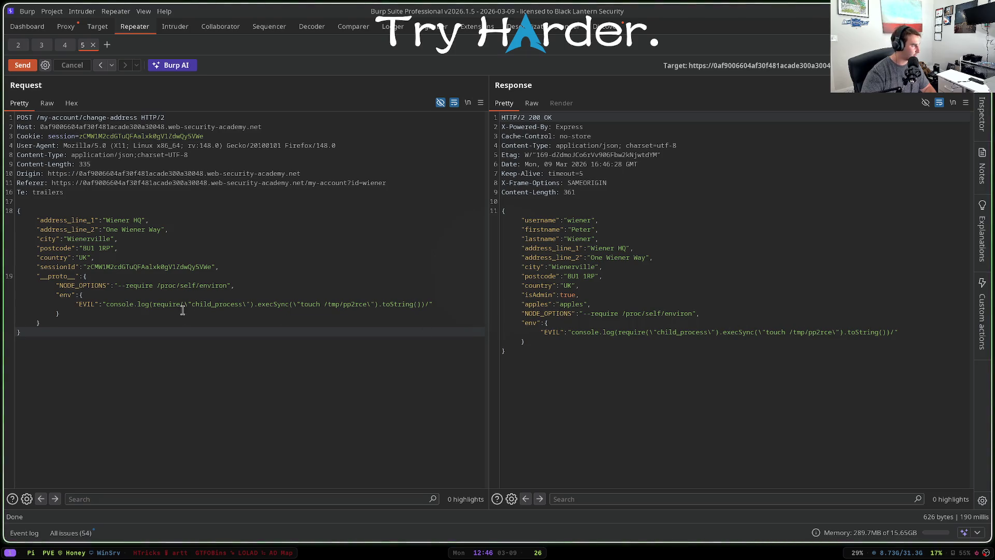
{"action": "left_click_drag", "start_coordinate": [300, 305], "coordinate": [370, 304]}
- Replace the touch /tmp/pp2rce command with id and resend the change-address request
{"action": "type", "text": "id"}
{"action": "key", "text": "ctrl+space"}
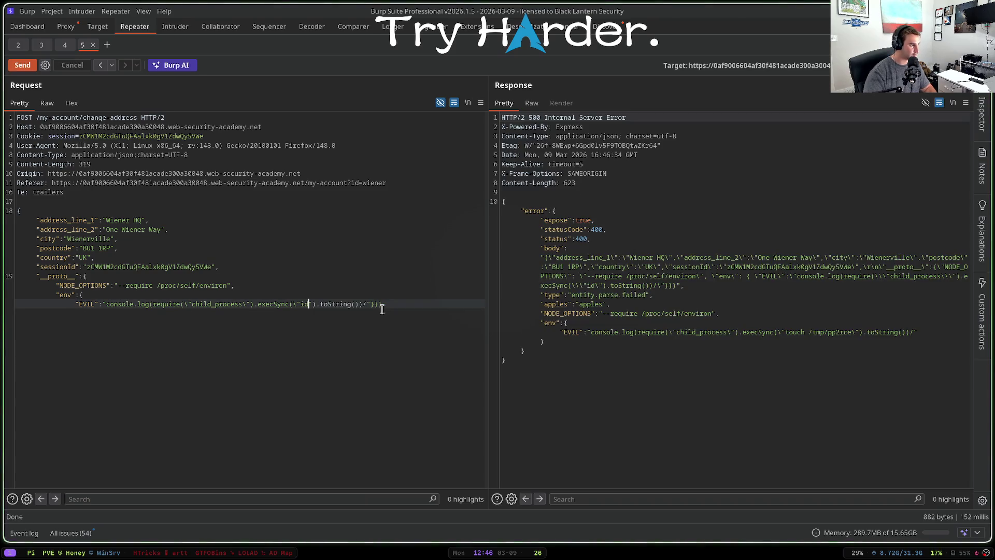
{"action": "key", "text": "ctrl+z"}
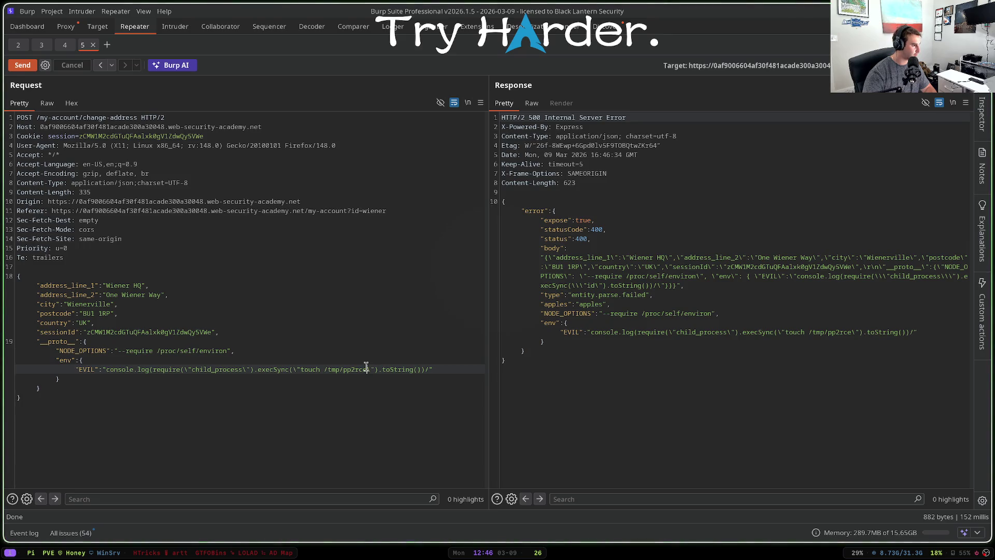
{"action": "key", "text": "BackSpace"}
{"action": "key", "text": "BackSpace"}
{"action": "key", "text": "BackSpace"}
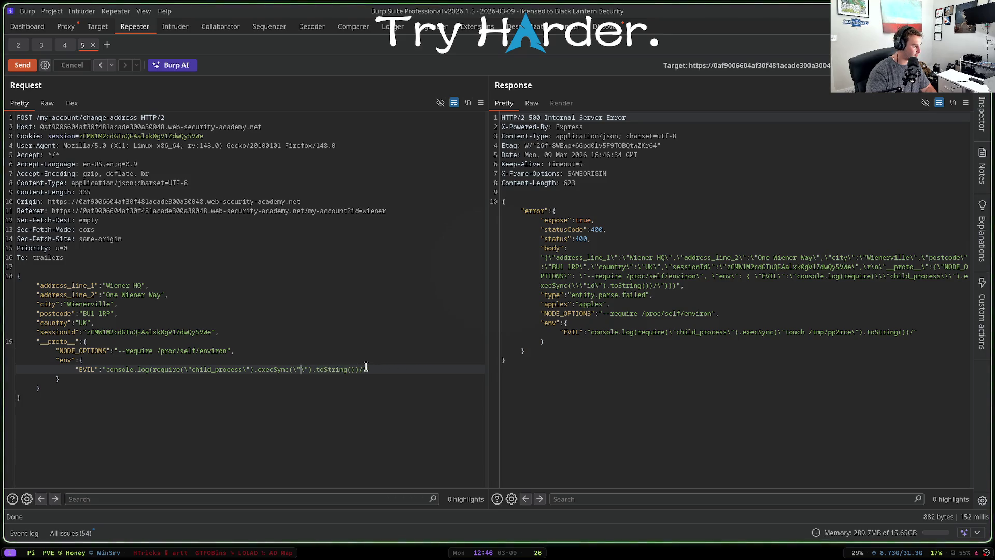
{"action": "type", "text": "id"}
{"action": "key", "text": "ctrl+space"}
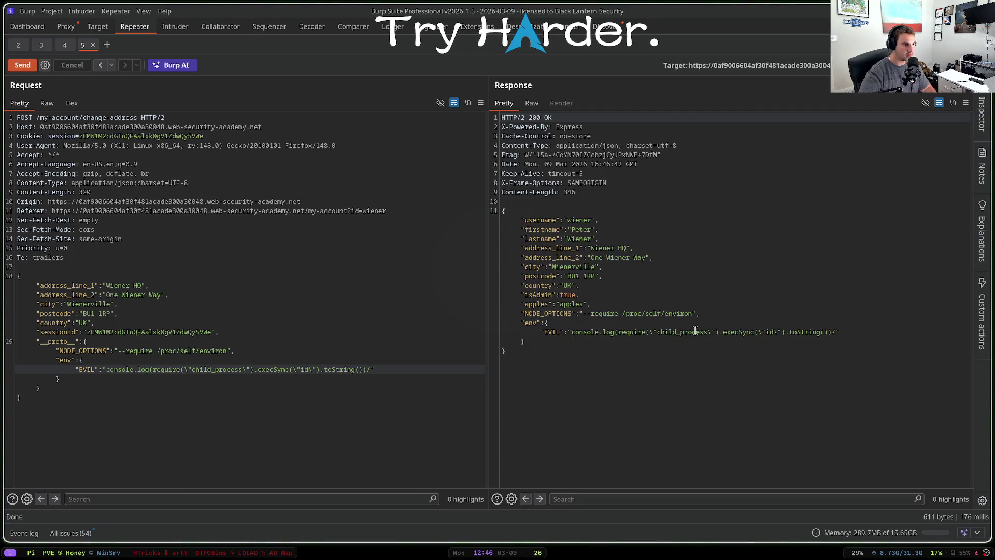
{"action": "left_click", "coordinate": [62, 379]}
{"action": "left_click", "coordinate": [73, 350]}
{"action": "left_click", "coordinate": [181, 378]}
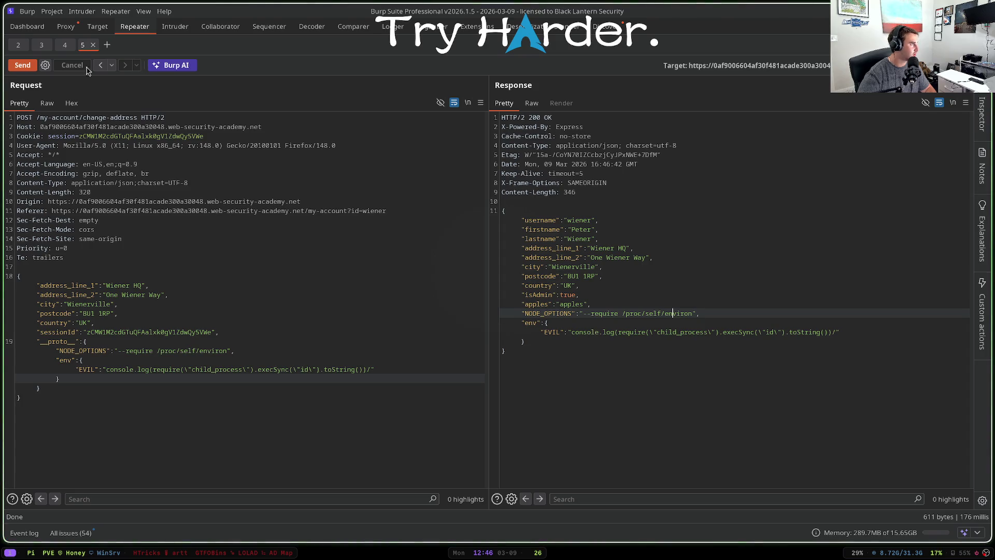
- Rerun the POST /admin/jobs db-cleanup and fs-cleanup jobs from Repeater tab 4
{"action": "left_click", "coordinate": [62, 45]}
{"action": "key", "text": "ctrl+space"}
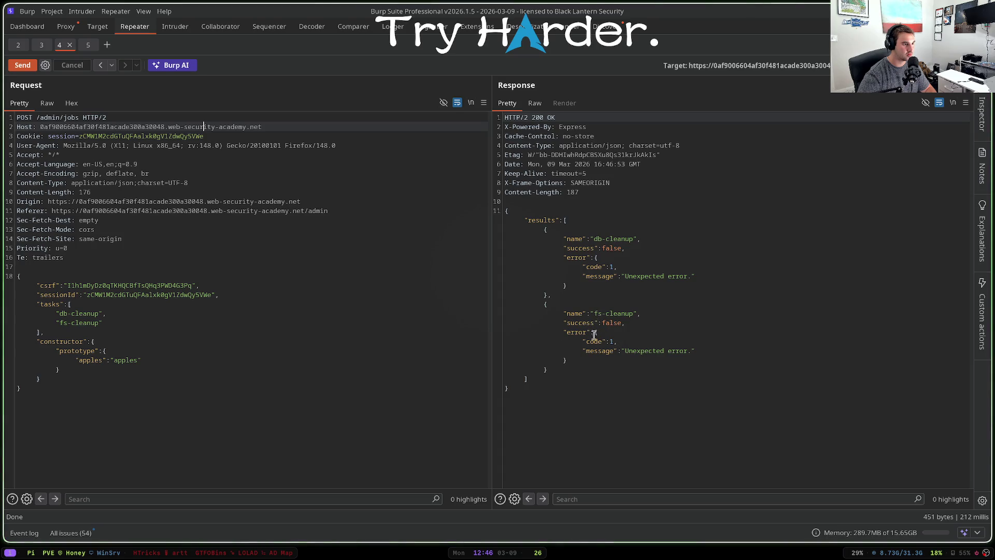
{"action": "left_click", "coordinate": [150, 359]}
{"action": "key", "text": "ctrl+space"}
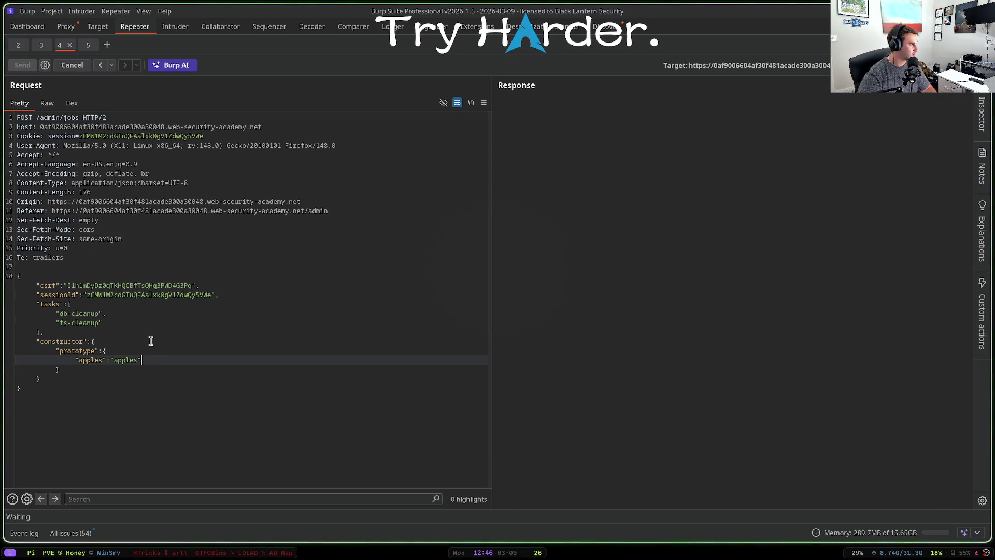